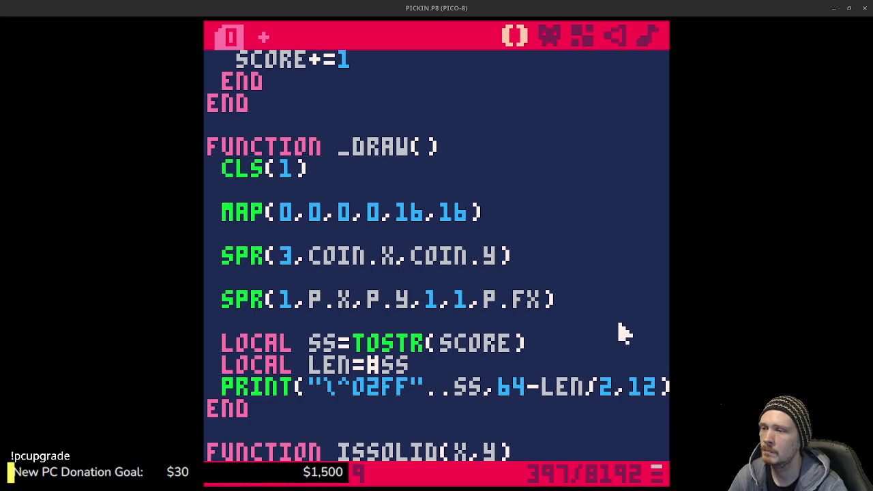
Review the wall sprite in slot 2 and the coin sprite in slot 3
{"action": "left_click", "coordinate": [552, 35]}
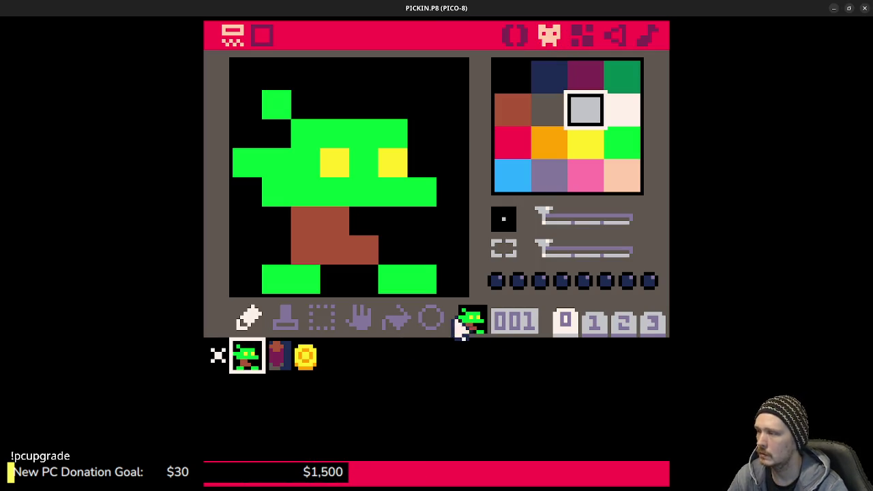
{"action": "left_click", "coordinate": [286, 365]}
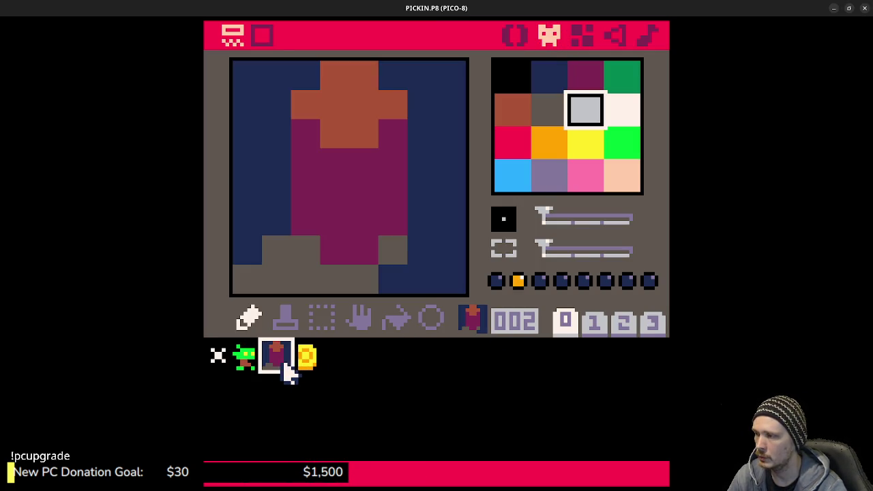
{"action": "left_click", "coordinate": [299, 360]}
{"action": "left_click", "coordinate": [281, 369]}
{"action": "left_click", "coordinate": [283, 388]}
{"action": "left_click", "coordinate": [283, 364]}
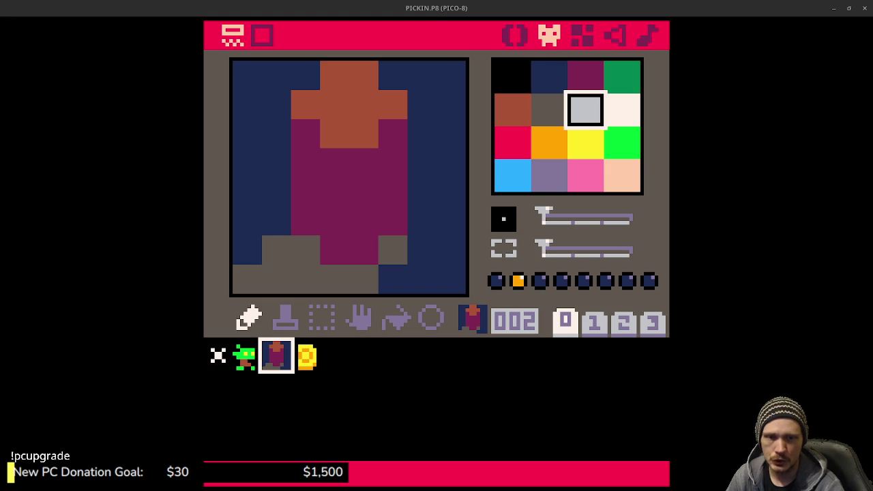
{"action": "left_click", "coordinate": [283, 362]}
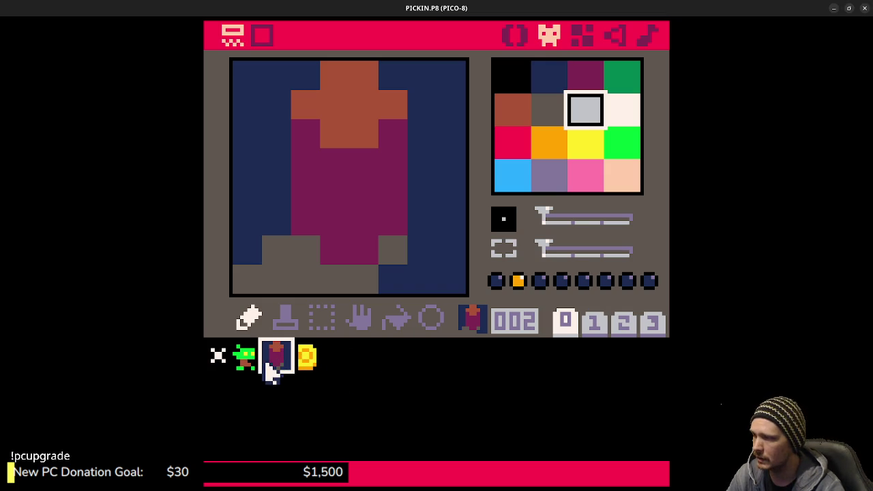
Move the wall sprite into slot 16 and the coin into slot 17, leaving slots 2 and 3 empty
{"action": "mouse_move", "coordinate": [283, 367]}
{"action": "left_mouse_down"}
{"action": "mouse_move", "coordinate": [260, 407]}
{"action": "mouse_move", "coordinate": [234, 400]}
{"action": "left_mouse_up"}
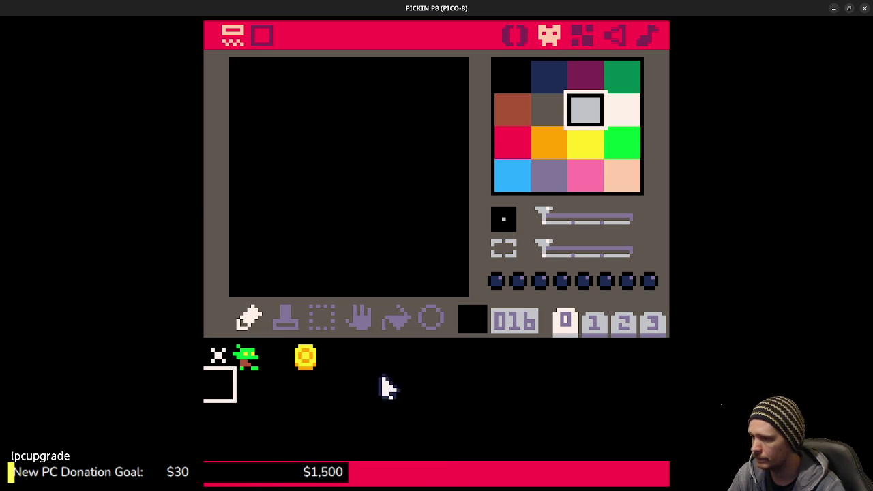
{"action": "mouse_move", "coordinate": [307, 360]}
{"action": "left_mouse_down"}
{"action": "mouse_move", "coordinate": [311, 367]}
{"action": "mouse_move", "coordinate": [250, 384]}
{"action": "left_mouse_up"}
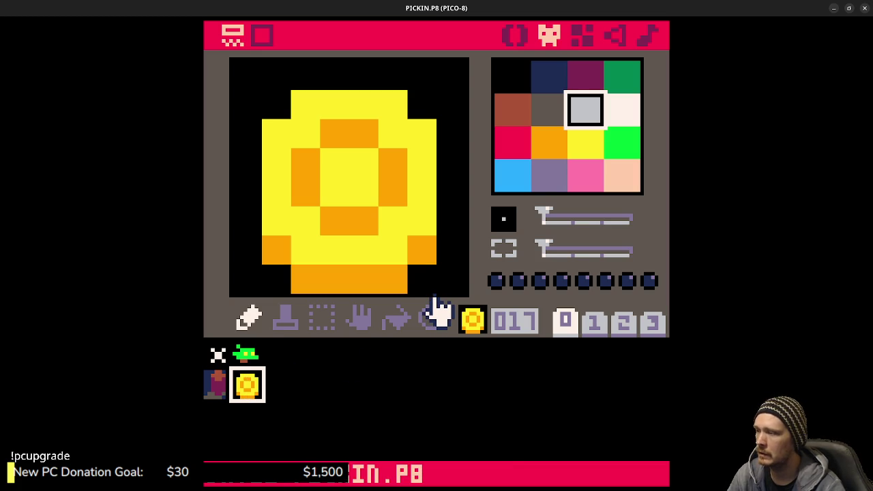
{"action": "left_click", "coordinate": [283, 361]}
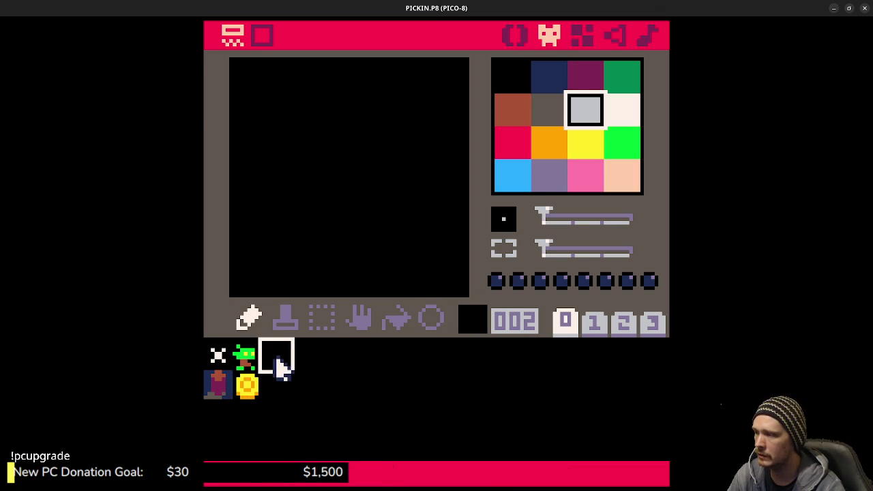
{"action": "left_click", "coordinate": [304, 353]}
{"action": "left_click", "coordinate": [219, 386]}
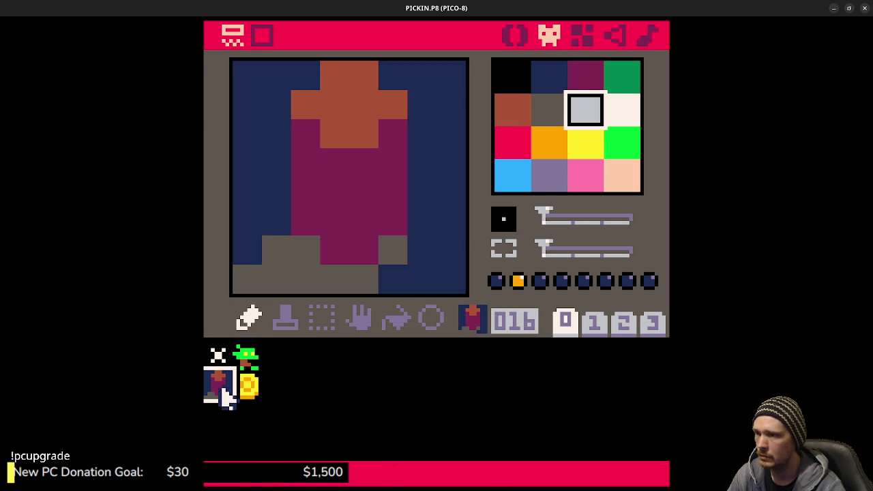
{"action": "left_click", "coordinate": [518, 281]}
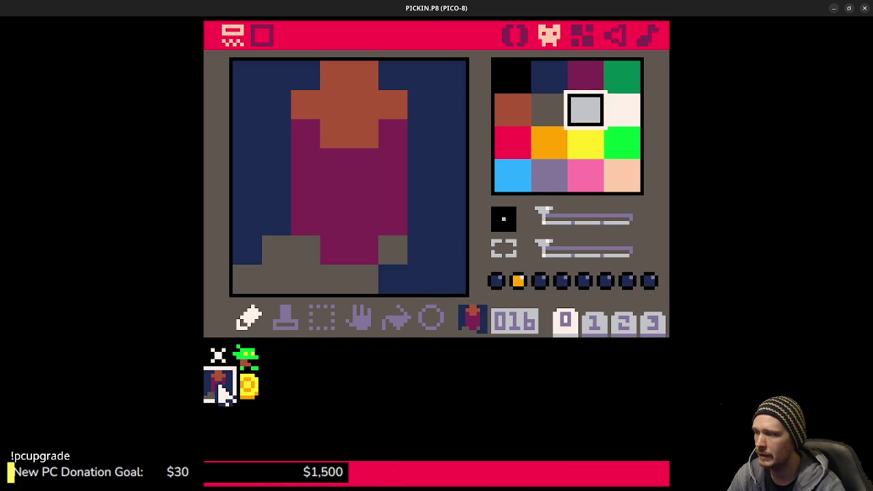
{"action": "left_click", "coordinate": [579, 38]}
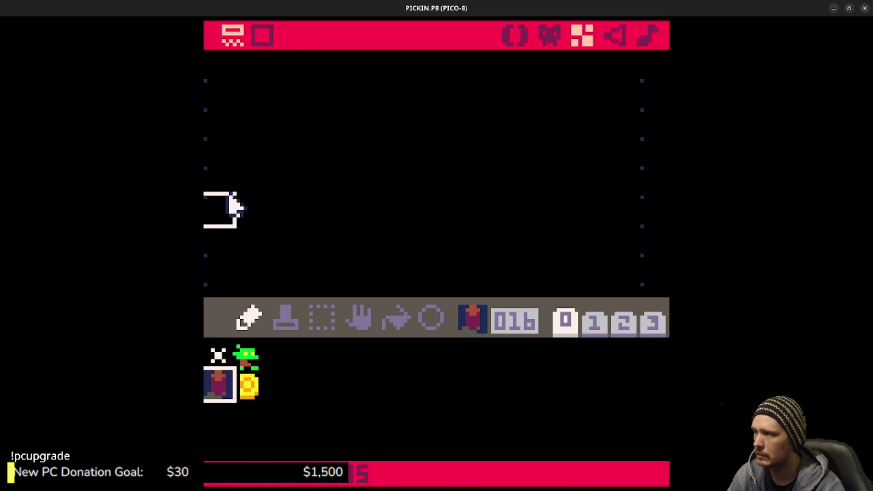
Paint sprite-16 wall tiles along the map's top row and right edge
{"action": "left_click_drag", "start_coordinate": [326, 143], "coordinate": [363, 221]}
{"action": "mouse_move", "coordinate": [261, 166]}
{"action": "left_mouse_down"}
{"action": "mouse_move", "coordinate": [558, 156]}
{"action": "mouse_move", "coordinate": [503, 166]}
{"action": "mouse_move", "coordinate": [391, 150]}
{"action": "mouse_move", "coordinate": [474, 146]}
{"action": "left_mouse_up"}
{"action": "left_click_drag", "start_coordinate": [479, 238], "coordinate": [484, 184]}
{"action": "left_click_drag", "start_coordinate": [487, 123], "coordinate": [487, 228]}
{"action": "key", "text": "ctrl+z"}
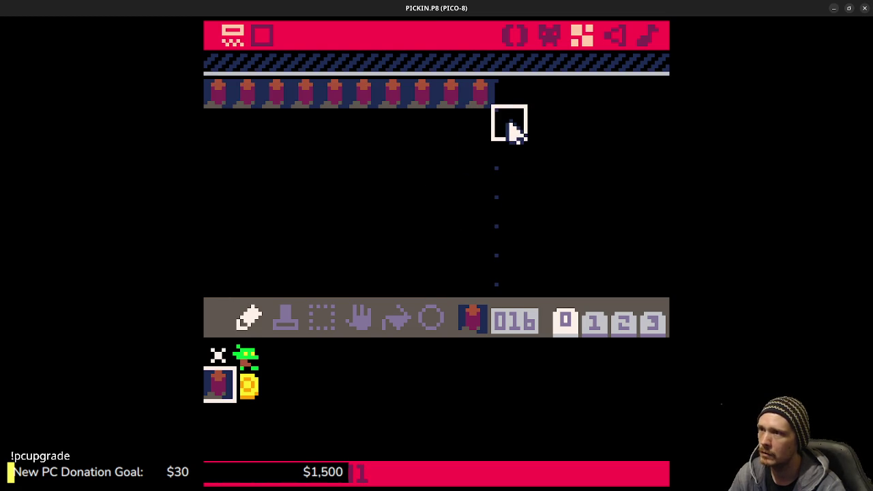
{"action": "mouse_move", "coordinate": [507, 101]}
{"action": "left_mouse_down"}
{"action": "mouse_move", "coordinate": [506, 259]}
{"action": "mouse_move", "coordinate": [511, 166]}
{"action": "left_mouse_up"}
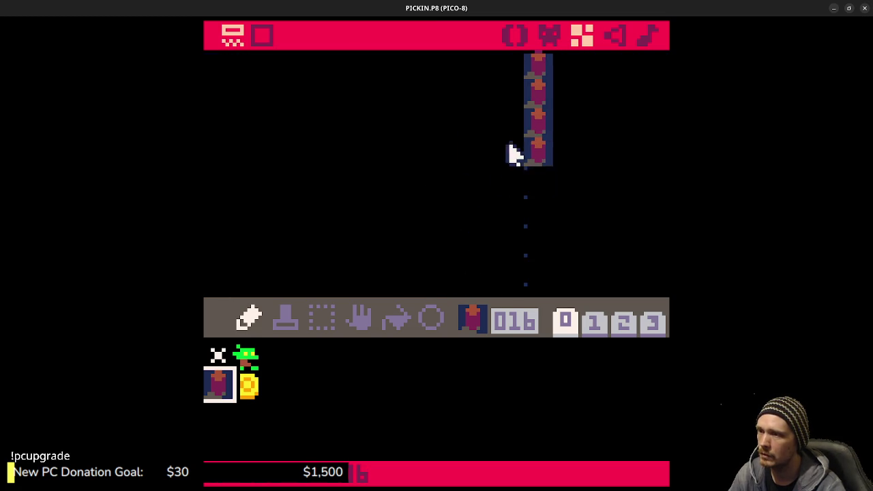
{"action": "mouse_move", "coordinate": [421, 150]}
{"action": "left_mouse_down"}
{"action": "mouse_move", "coordinate": [563, 259]}
{"action": "mouse_move", "coordinate": [507, 286]}
{"action": "left_mouse_up"}
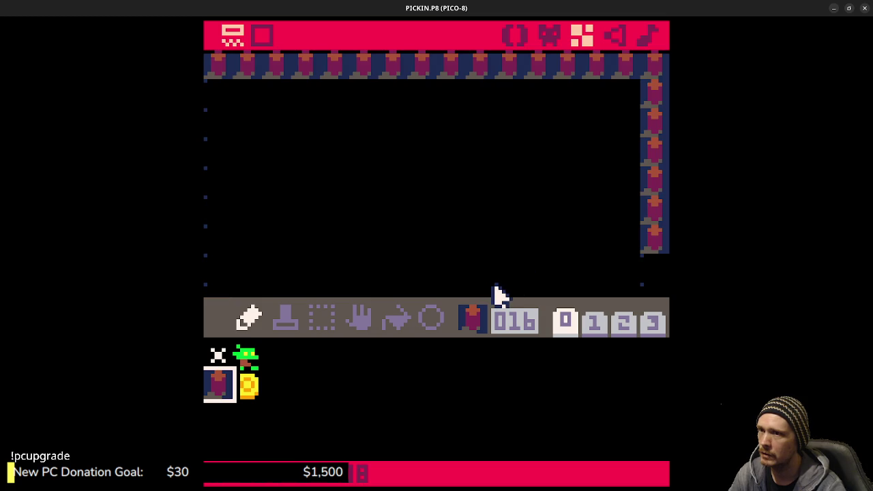
Paint wall tiles down the left edge and along the bottom row, then save and run the cart
{"action": "mouse_move", "coordinate": [230, 88]}
{"action": "left_mouse_down"}
{"action": "mouse_move", "coordinate": [230, 178]}
{"action": "mouse_move", "coordinate": [214, 275]}
{"action": "left_mouse_up"}
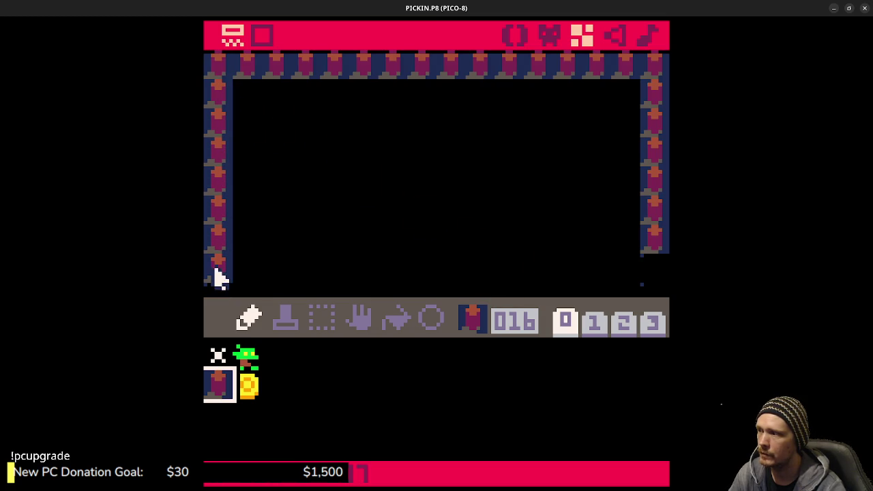
{"action": "left_click_drag", "start_coordinate": [328, 253], "coordinate": [359, 133]}
{"action": "mouse_move", "coordinate": [225, 178]}
{"action": "left_mouse_down"}
{"action": "mouse_move", "coordinate": [225, 244]}
{"action": "mouse_move", "coordinate": [371, 171]}
{"action": "mouse_move", "coordinate": [333, 138]}
{"action": "left_mouse_up"}
{"action": "mouse_move", "coordinate": [258, 150]}
{"action": "left_mouse_down"}
{"action": "mouse_move", "coordinate": [263, 234]}
{"action": "mouse_move", "coordinate": [355, 146]}
{"action": "left_mouse_up"}
{"action": "mouse_move", "coordinate": [249, 210]}
{"action": "left_mouse_down"}
{"action": "mouse_move", "coordinate": [530, 214]}
{"action": "mouse_move", "coordinate": [640, 187]}
{"action": "mouse_move", "coordinate": [350, 213]}
{"action": "mouse_move", "coordinate": [449, 211]}
{"action": "mouse_move", "coordinate": [448, 182]}
{"action": "left_mouse_up"}
{"action": "mouse_move", "coordinate": [450, 130]}
{"action": "left_mouse_down"}
{"action": "mouse_move", "coordinate": [421, 267]}
{"action": "mouse_move", "coordinate": [423, 95]}
{"action": "left_mouse_up"}
{"action": "left_click_drag", "start_coordinate": [318, 156], "coordinate": [482, 209]}
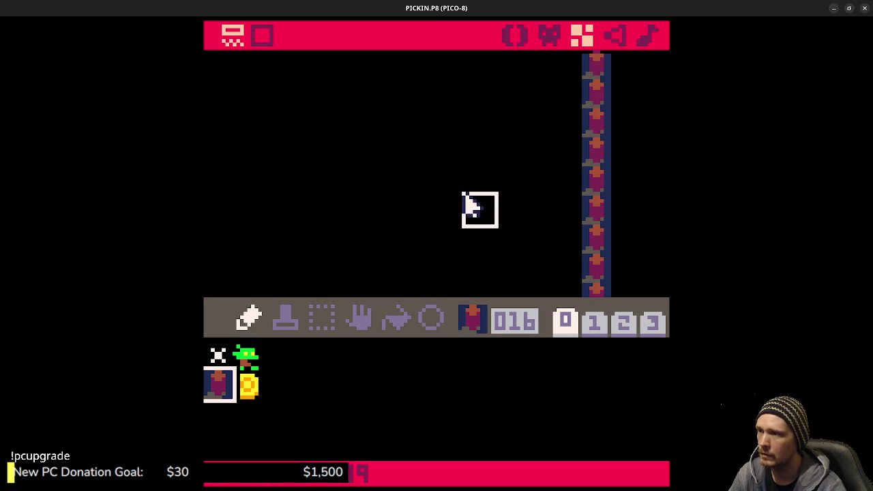
{"action": "key", "text": "ctrl+s"}
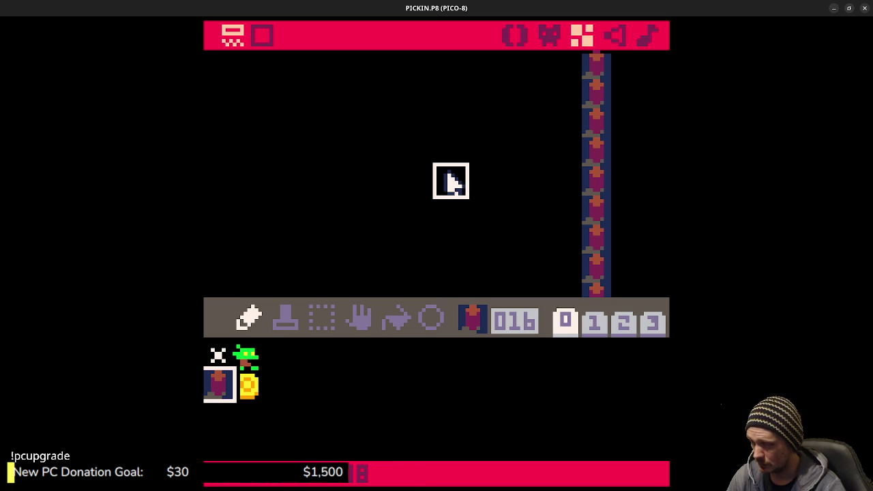
{"action": "key", "text": "ctrl+r"}
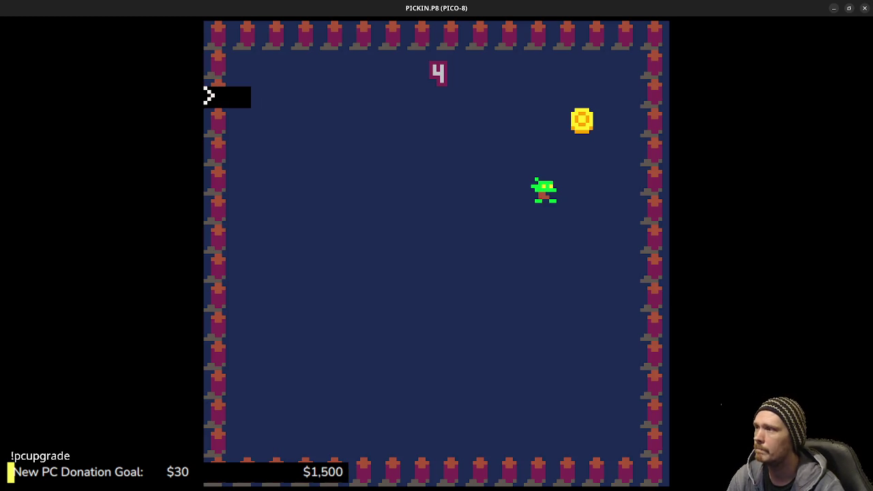
Stop the game and confirm the coin sprite now sits in slot 17
{"action": "key", "text": "Escape"}
{"action": "left_click", "coordinate": [513, 36]}
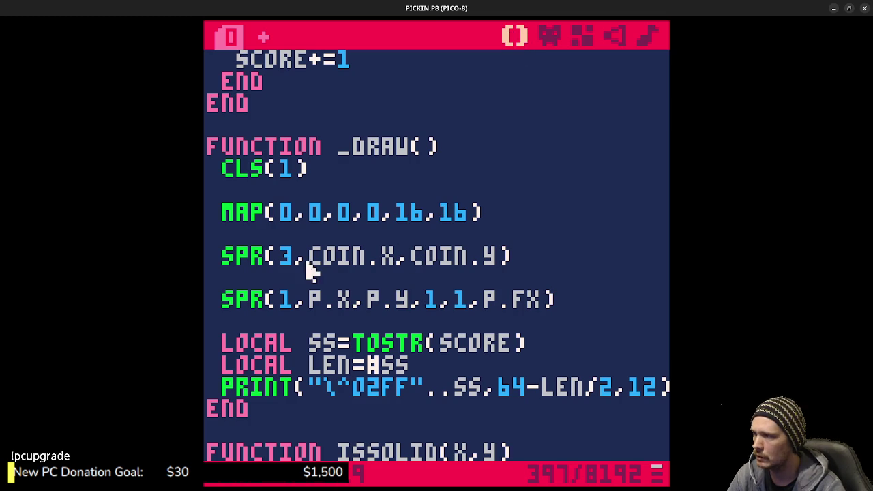
{"action": "left_click", "coordinate": [556, 37]}
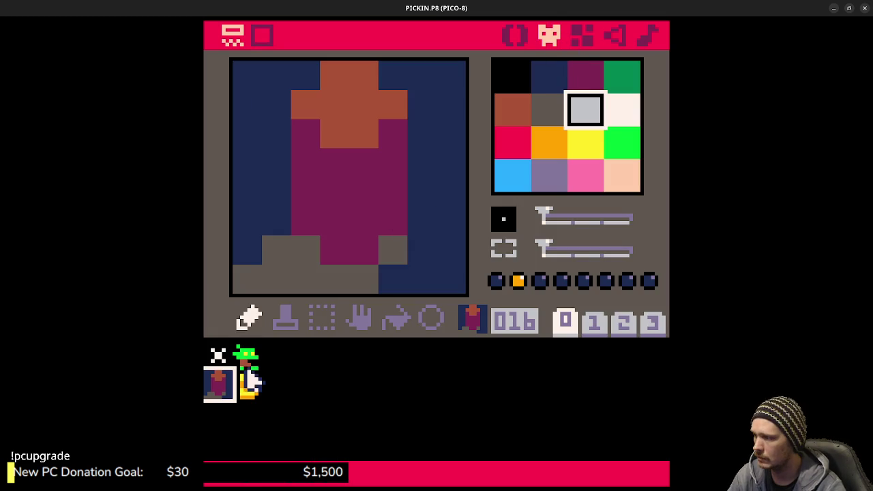
{"action": "left_click", "coordinate": [251, 385]}
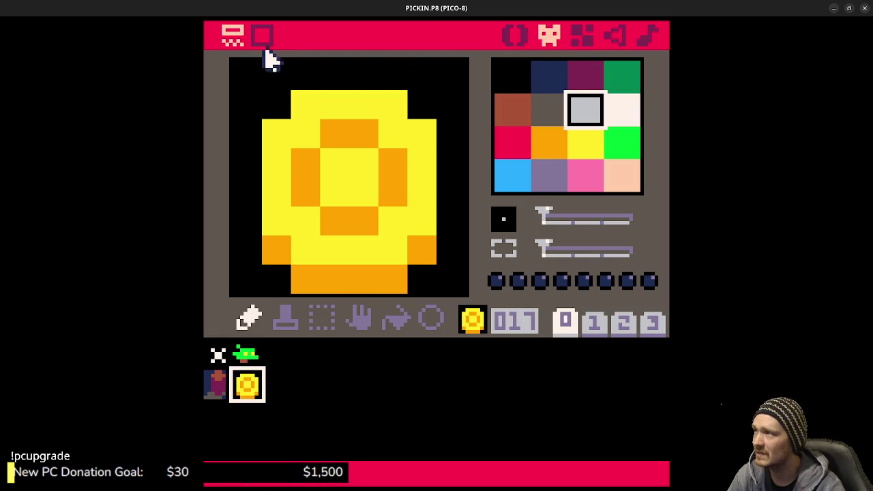
{"action": "left_click", "coordinate": [517, 37]}
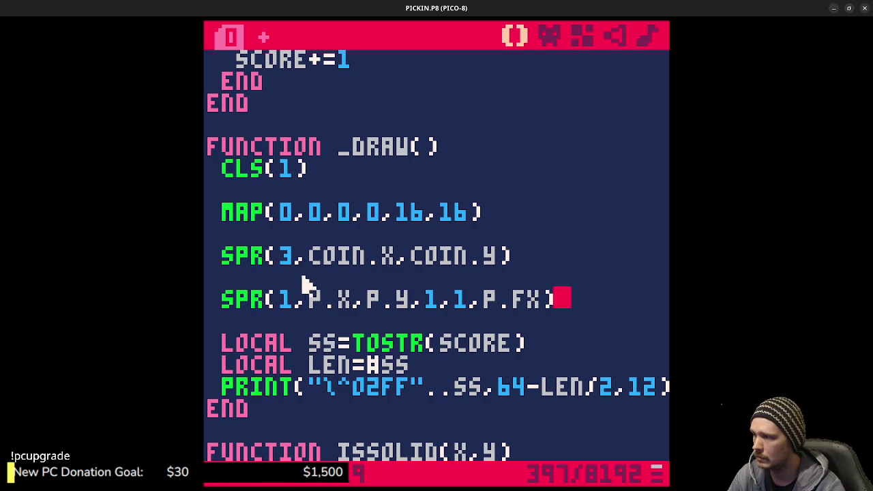
Change the coin's draw call to SPR(17,COIN.X,COIN.Y) and rerun the game
{"action": "left_click", "coordinate": [303, 246]}
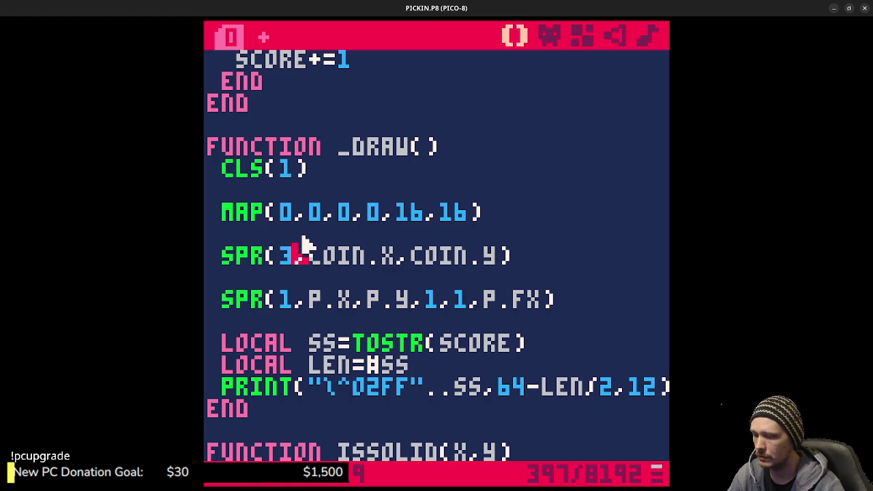
{"action": "key", "text": "BackSpace"}
{"action": "type", "text": "17"}
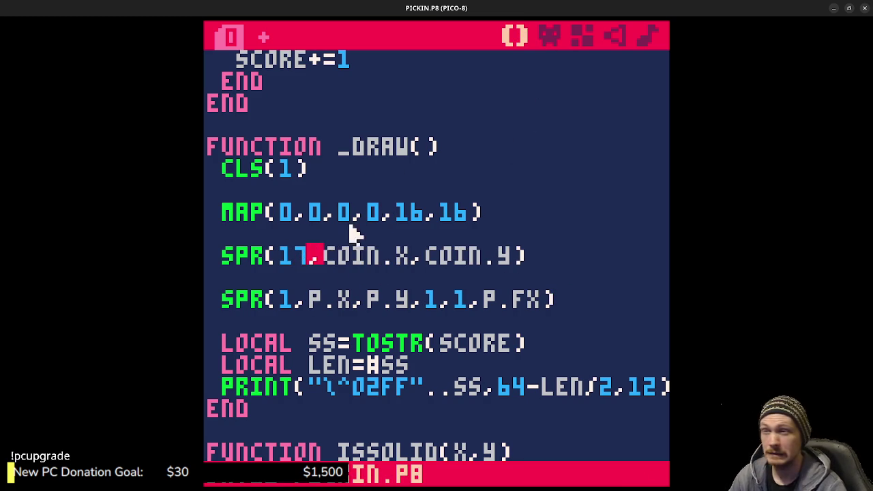
{"action": "key", "text": "ctrl+r"}
{"action": "key", "text": "ctrl+r"}
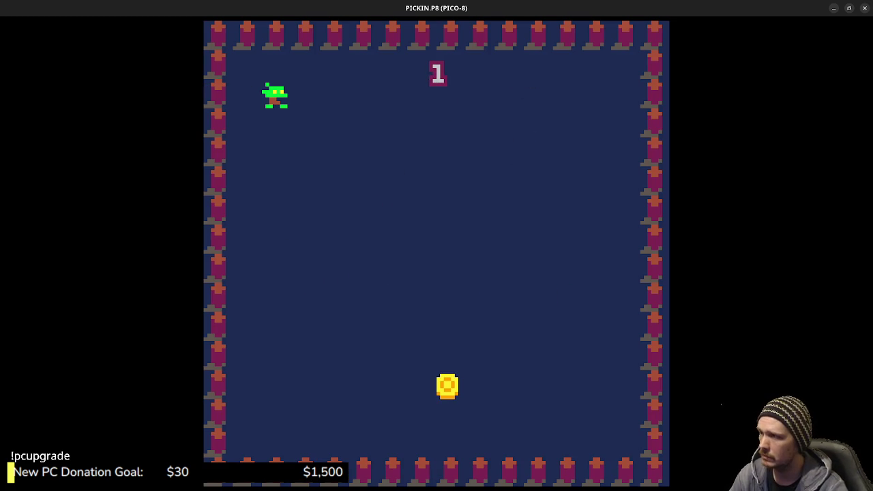
Walk the goblin with the arrow keys to collect coins until the score reads 3, then stop the game
{"action": "key", "text": "Right"}
{"action": "key", "text": "Down"}
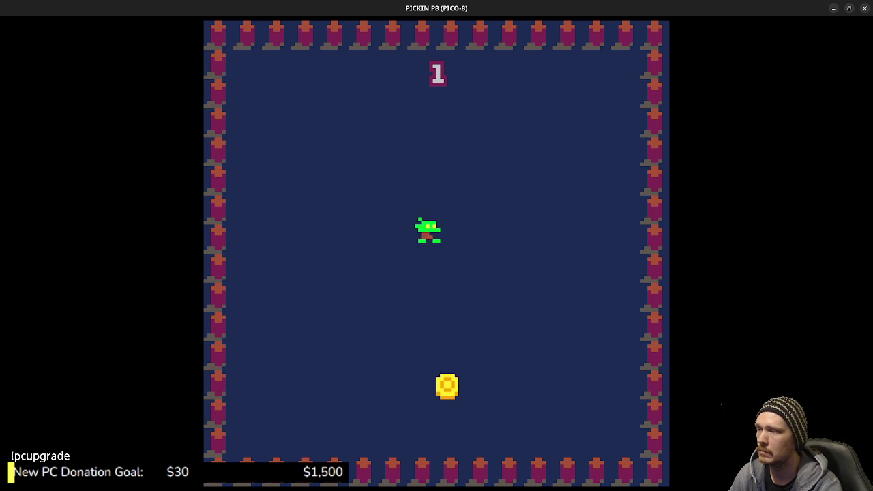
{"action": "key", "text": "Down"}
{"action": "key", "text": "Right"}
{"action": "key", "text": "Up"}
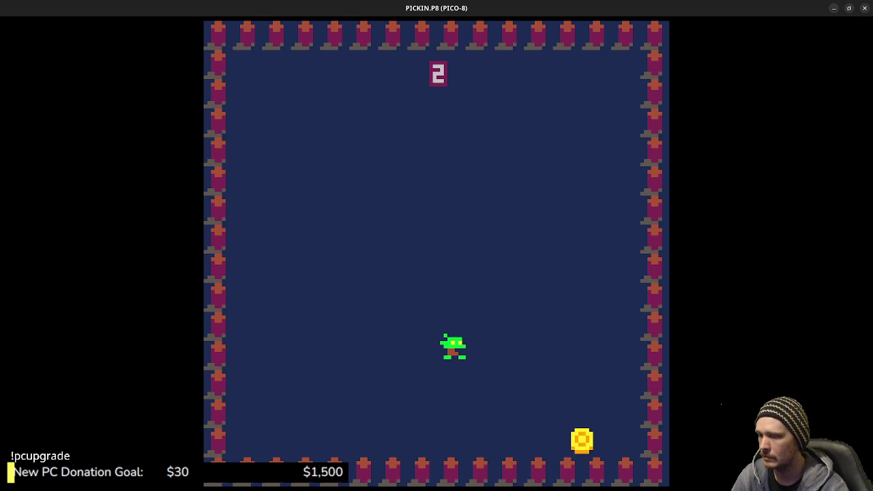
{"action": "key", "text": "Right"}
{"action": "key", "text": "Down"}
{"action": "key", "text": "Up"}
{"action": "key", "text": "Left"}
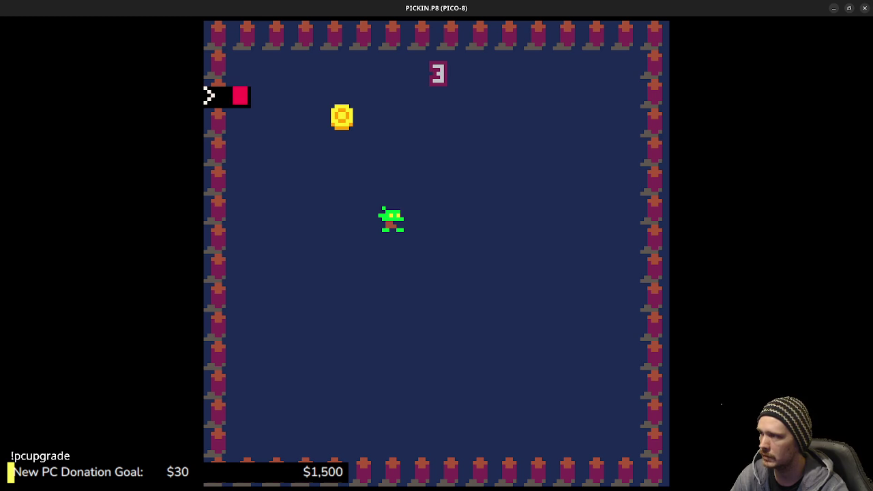
{"action": "key", "text": "Escape"}
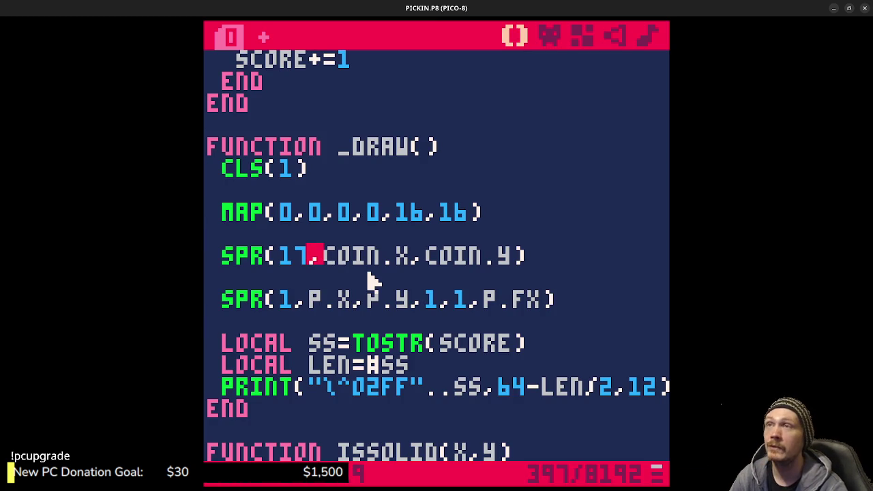
{"action": "left_click", "coordinate": [549, 37]}
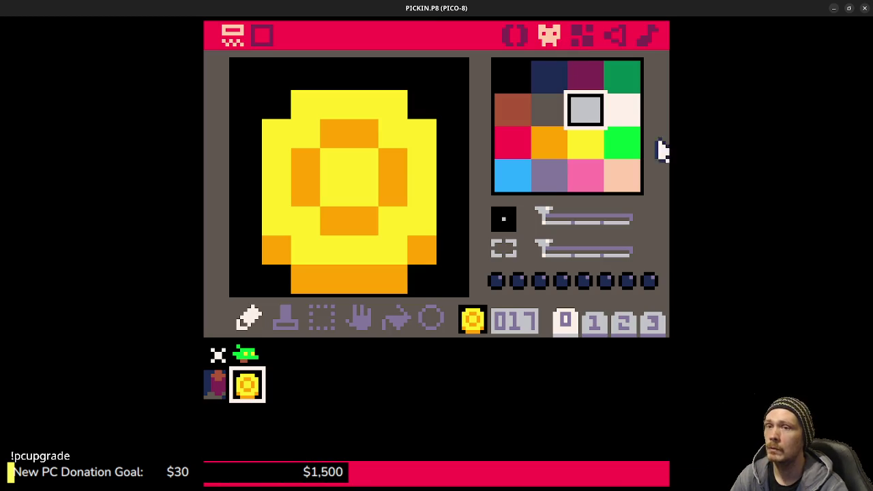
Select goblin sprite 001, review the gobs.aseprite goblin frames, then move Aseprite off-screen
{"action": "left_click", "coordinate": [258, 352]}
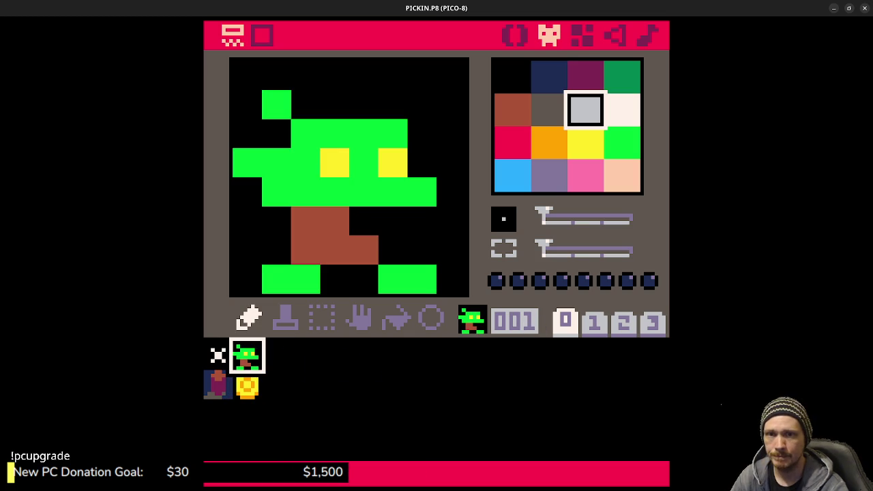
{"action": "key", "text": "alt+Tab"}
{"action": "key", "text": "ctrl+Tab"}
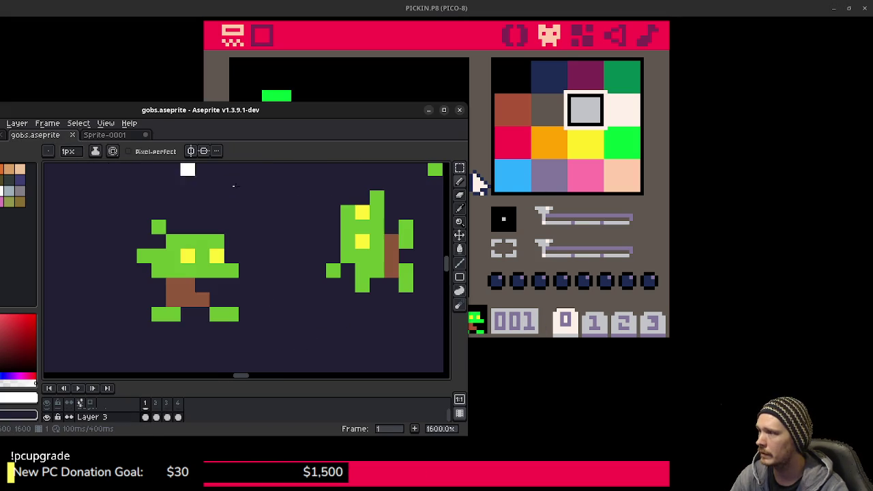
{"action": "scroll", "coordinate": [281, 260], "scroll_direction": "down", "scroll_amount": 4}
{"action": "scroll", "coordinate": [281, 260], "scroll_direction": "up", "scroll_amount": 4}
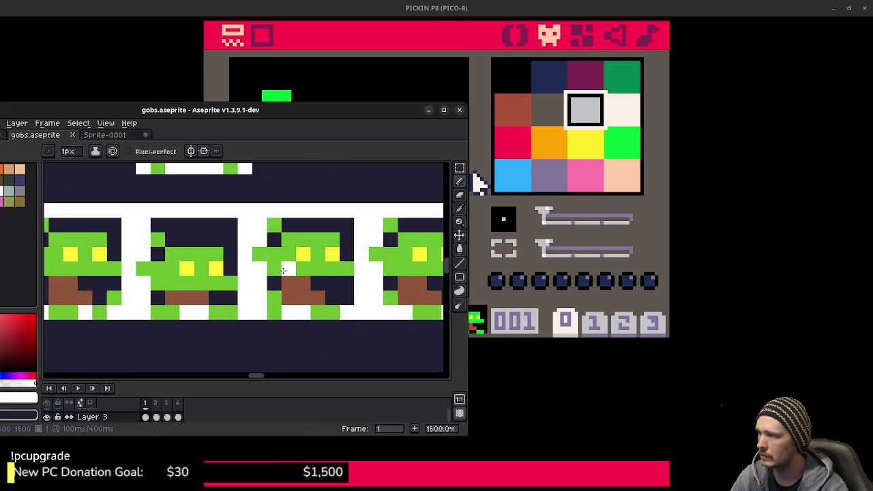
{"action": "scroll", "coordinate": [280, 272], "scroll_direction": "down", "scroll_amount": 1}
{"action": "left_click_drag", "start_coordinate": [288, 114], "coordinate": [872, 170]}
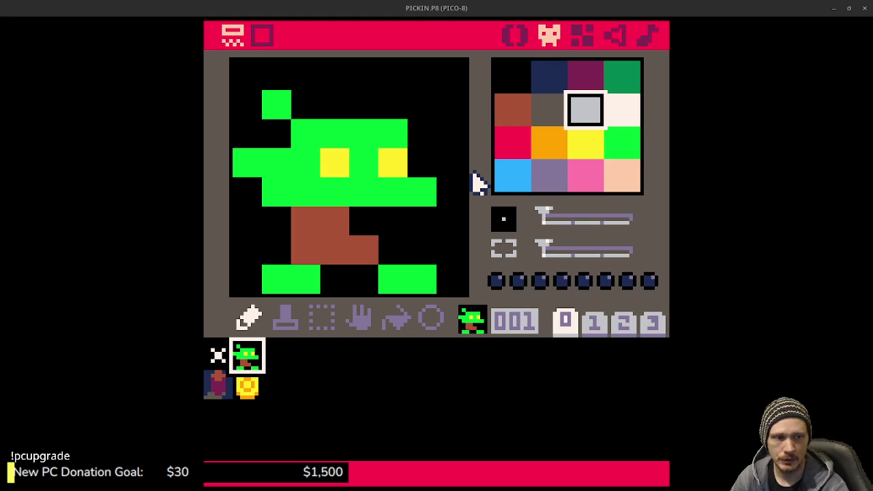
In sprite 001, repaint the goblin's lower body row green and black out the left arm pixels
{"action": "left_click", "coordinate": [364, 192]}
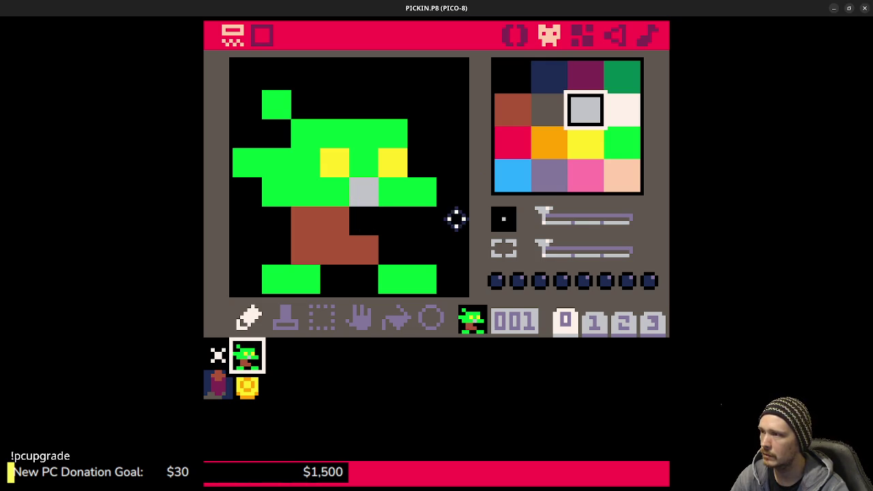
{"action": "right_click", "coordinate": [396, 191]}
{"action": "left_click", "coordinate": [364, 192]}
{"action": "left_click_drag", "start_coordinate": [301, 219], "coordinate": [424, 221]}
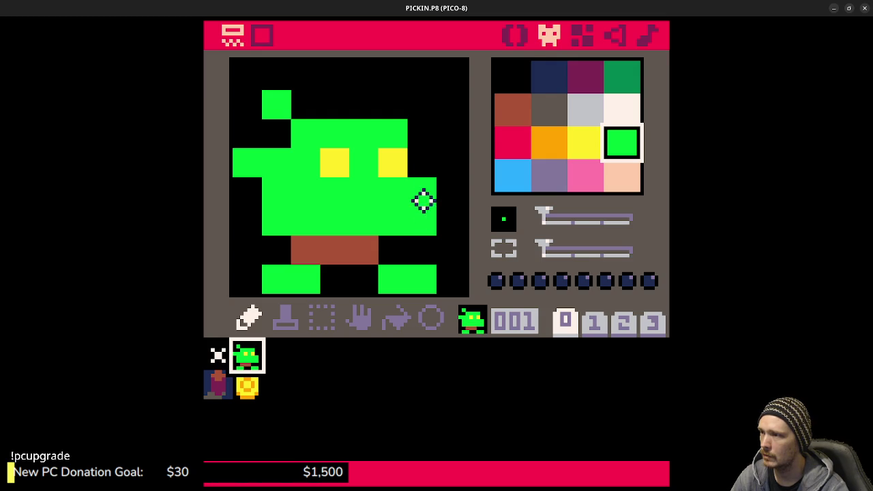
{"action": "right_click", "coordinate": [439, 192]}
{"action": "left_click_drag", "start_coordinate": [251, 160], "coordinate": [276, 163]}
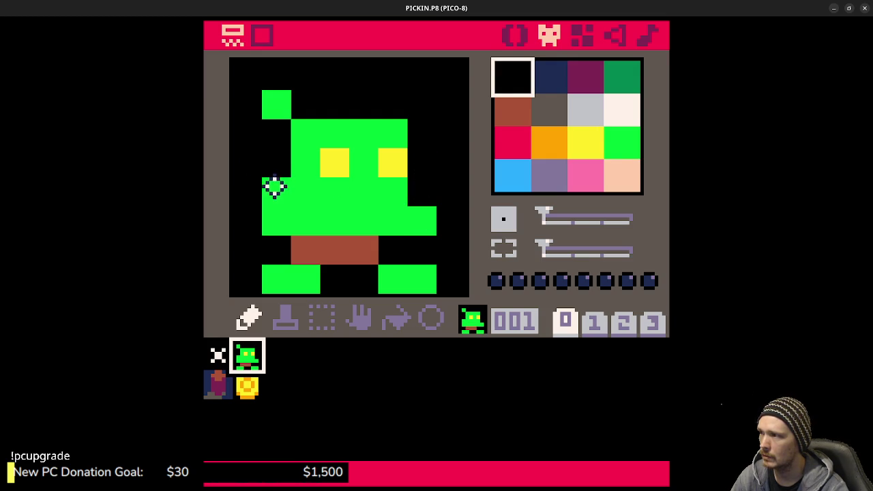
{"action": "right_click", "coordinate": [275, 185]}
{"action": "left_click", "coordinate": [252, 189]}
Move the goblin's head pixel and yellow eyes down one row, greening the old eye pixels
{"action": "right_click", "coordinate": [271, 127]}
{"action": "mouse_move", "coordinate": [294, 131]}
{"action": "left_mouse_down"}
{"action": "mouse_move", "coordinate": [322, 130]}
{"action": "mouse_move", "coordinate": [325, 110]}
{"action": "mouse_move", "coordinate": [277, 105]}
{"action": "left_mouse_up"}
{"action": "right_click", "coordinate": [303, 158]}
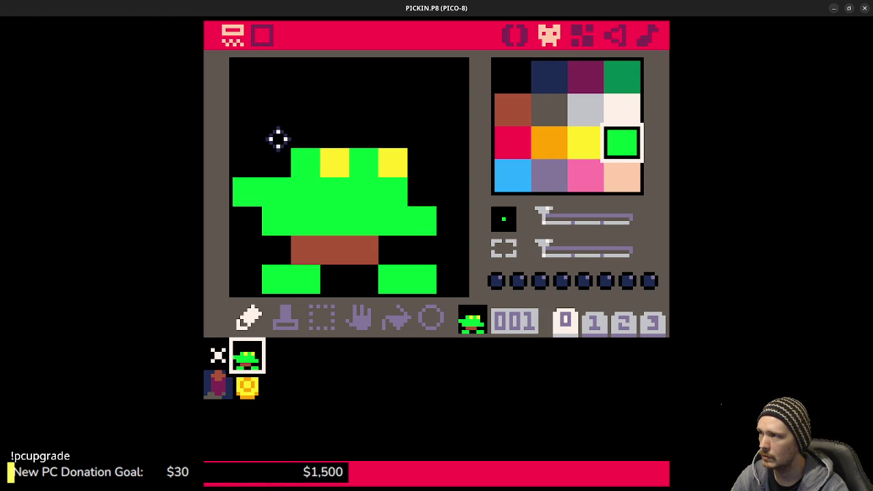
{"action": "left_click", "coordinate": [277, 134]}
{"action": "right_click", "coordinate": [341, 165]}
{"action": "left_click", "coordinate": [338, 184]}
{"action": "left_click", "coordinate": [380, 186]}
{"action": "right_click", "coordinate": [377, 182]}
{"action": "left_click", "coordinate": [387, 163]}
{"action": "left_click", "coordinate": [335, 164]}
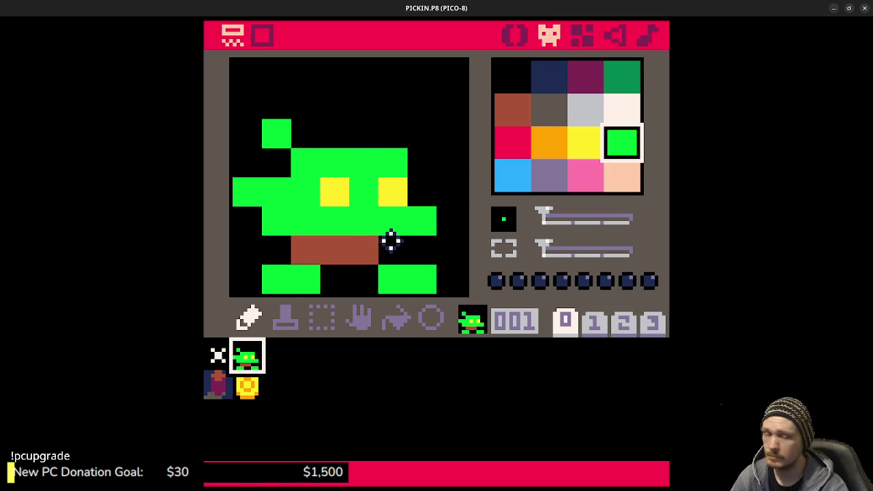
Try dark-green shading on the feet and body, then undo it and return to the pencil
{"action": "left_click", "coordinate": [623, 82]}
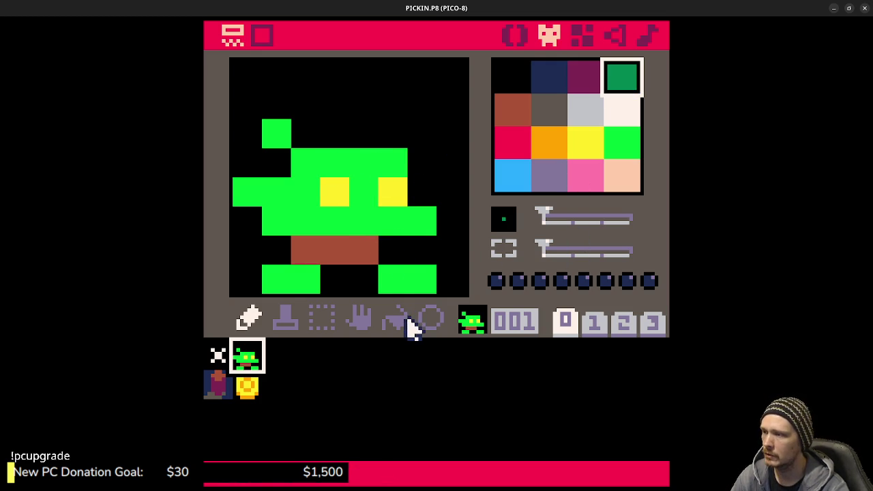
{"action": "left_click", "coordinate": [393, 279]}
{"action": "left_click", "coordinate": [306, 279]}
{"action": "left_click", "coordinate": [394, 316]}
{"action": "left_click", "coordinate": [423, 287]}
{"action": "left_click", "coordinate": [278, 277]}
{"action": "left_click", "coordinate": [315, 219]}
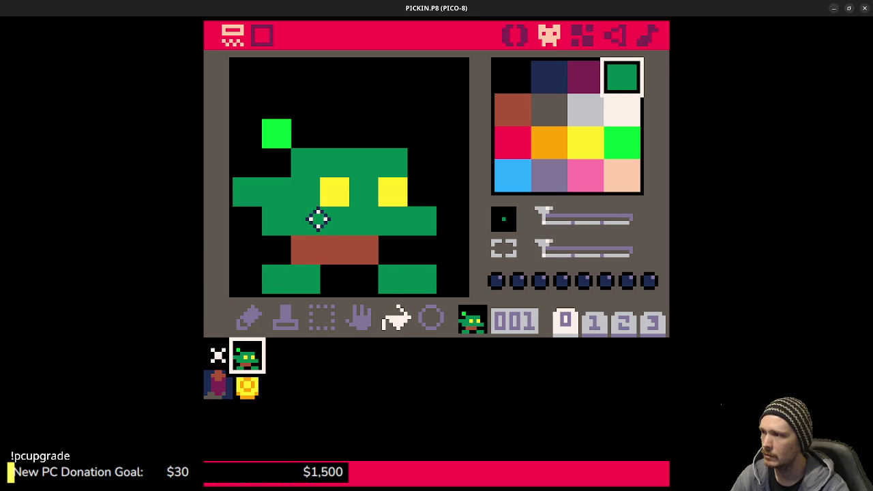
{"action": "key", "text": "ctrl+z"}
{"action": "key", "text": "ctrl+z"}
{"action": "key", "text": "ctrl+z"}
{"action": "key", "text": "ctrl+z"}
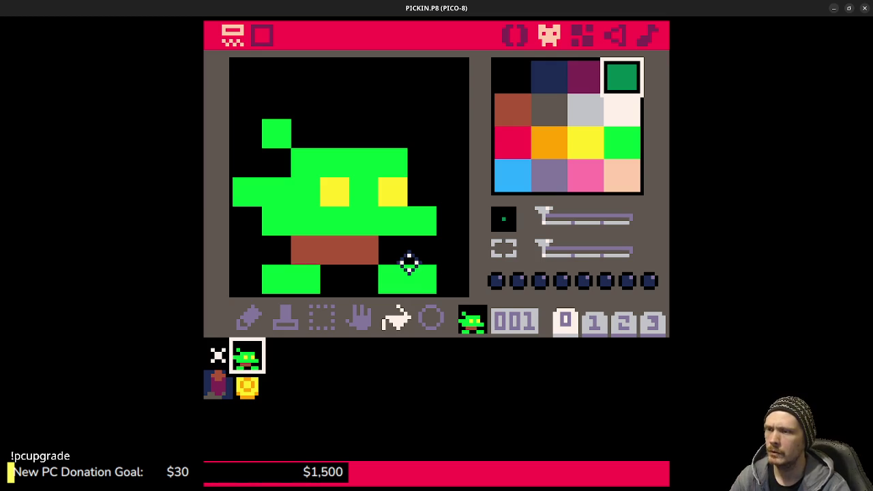
{"action": "left_click", "coordinate": [250, 318]}
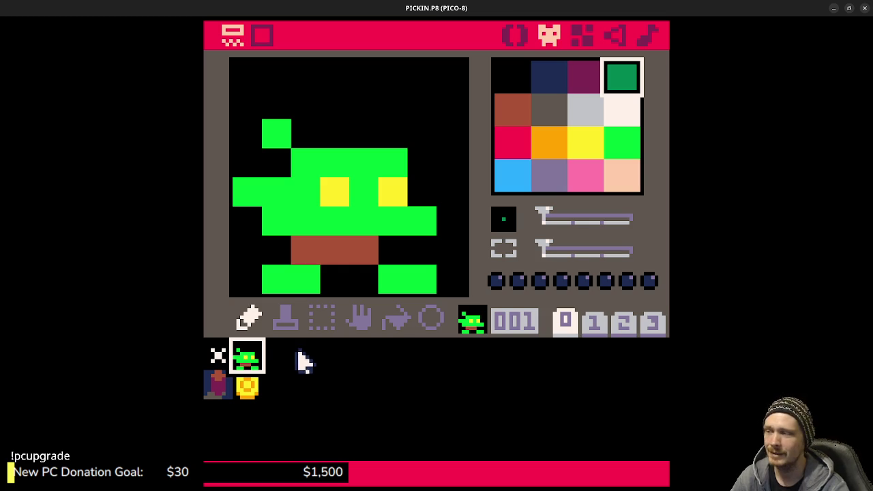
Open the empty sprite 002, glancing back at goblin sprite 001 for reference
{"action": "left_click", "coordinate": [279, 357]}
{"action": "left_click", "coordinate": [264, 366]}
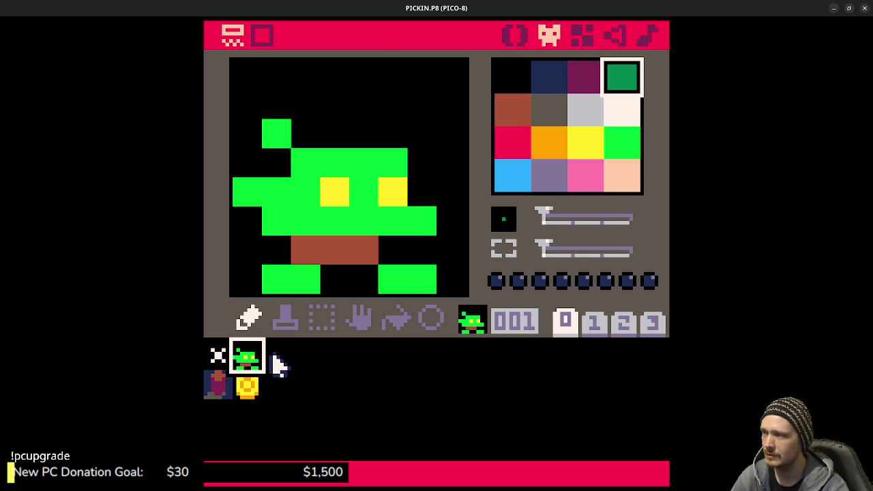
{"action": "left_click", "coordinate": [276, 356]}
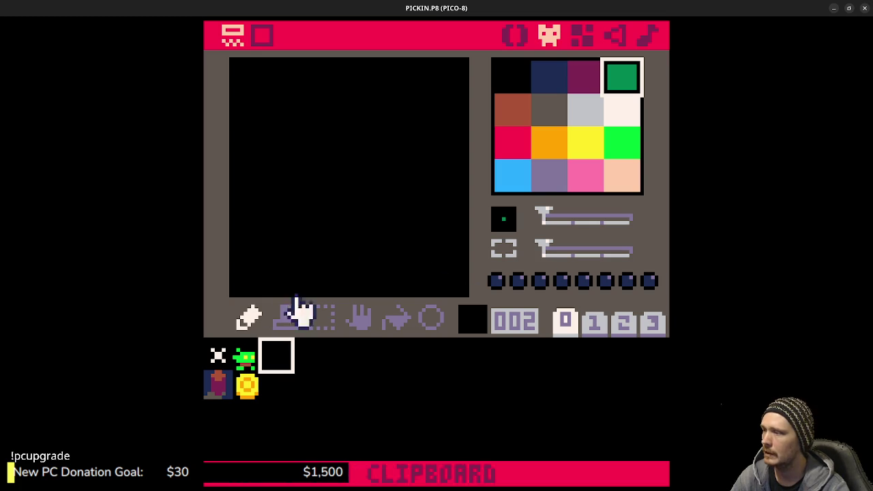
{"action": "left_click", "coordinate": [246, 356]}
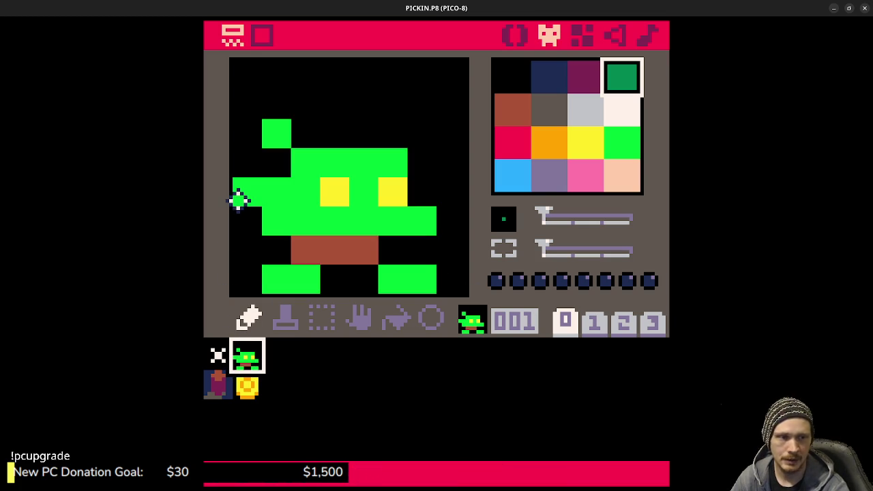
In sprite 002, draw bright green feet and a brown leg row above them
{"action": "left_click", "coordinate": [276, 365]}
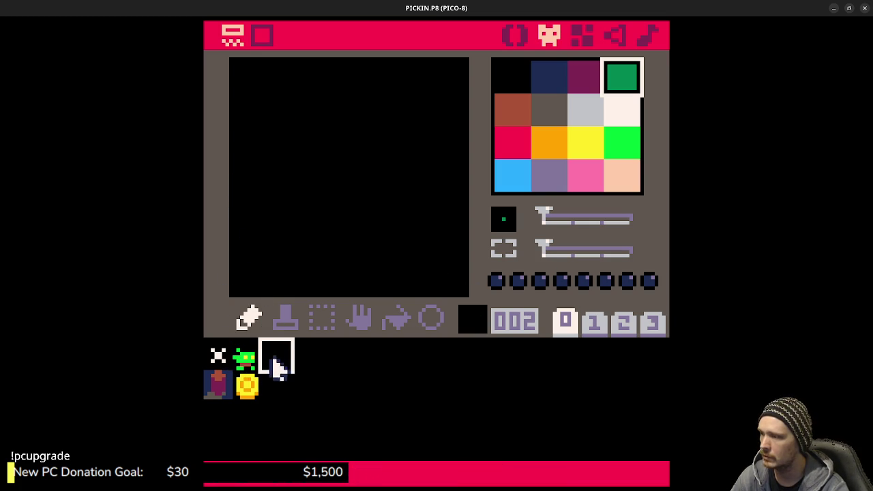
{"action": "mouse_move", "coordinate": [275, 276]}
{"action": "left_mouse_down"}
{"action": "mouse_move", "coordinate": [300, 279]}
{"action": "mouse_move", "coordinate": [283, 277]}
{"action": "left_mouse_up"}
{"action": "left_click", "coordinate": [624, 141]}
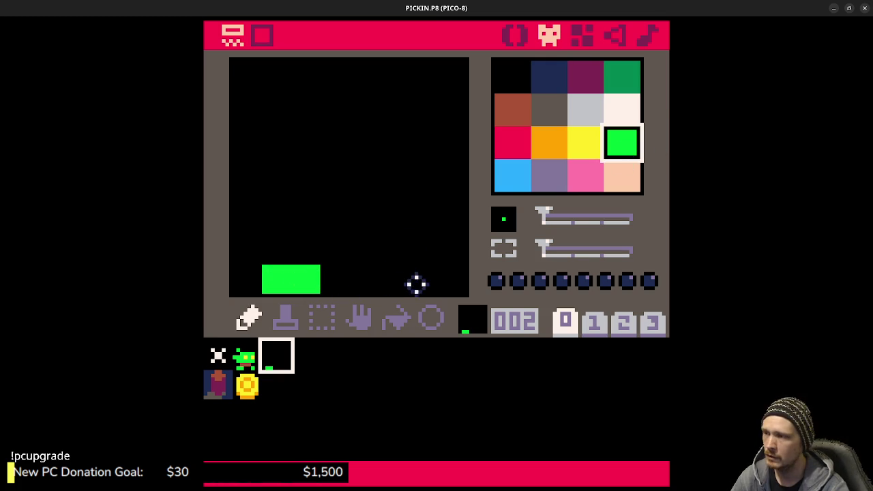
{"action": "left_click_drag", "start_coordinate": [393, 279], "coordinate": [417, 279]}
{"action": "left_click", "coordinate": [513, 109]}
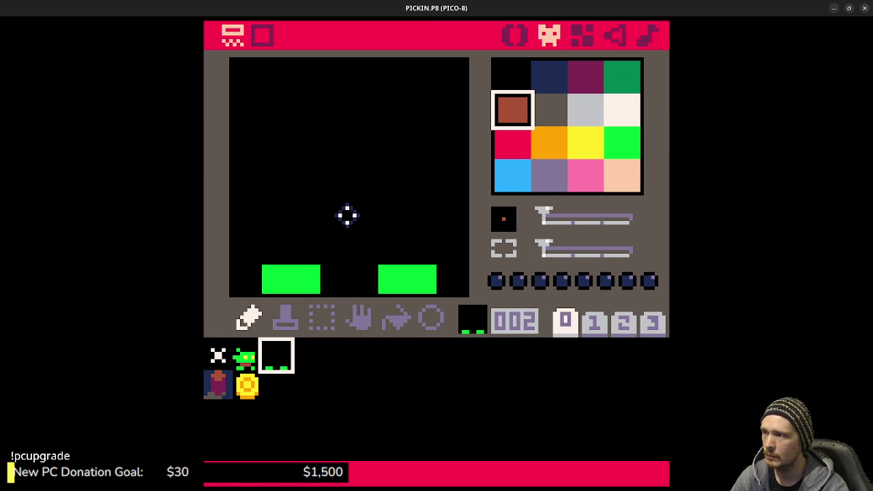
{"action": "left_click_drag", "start_coordinate": [310, 247], "coordinate": [371, 247]}
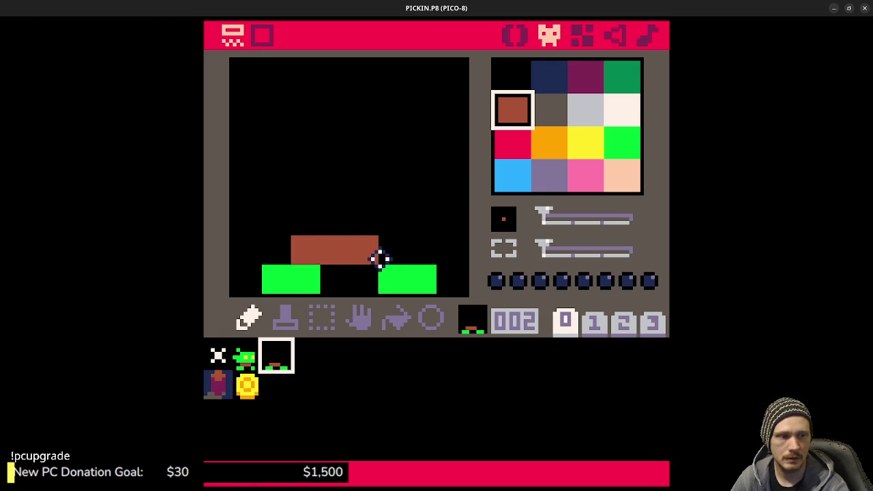
Raise the left foot by one pixel and extend the brown legs upward
{"action": "right_click", "coordinate": [325, 276]}
{"action": "left_click", "coordinate": [306, 278]}
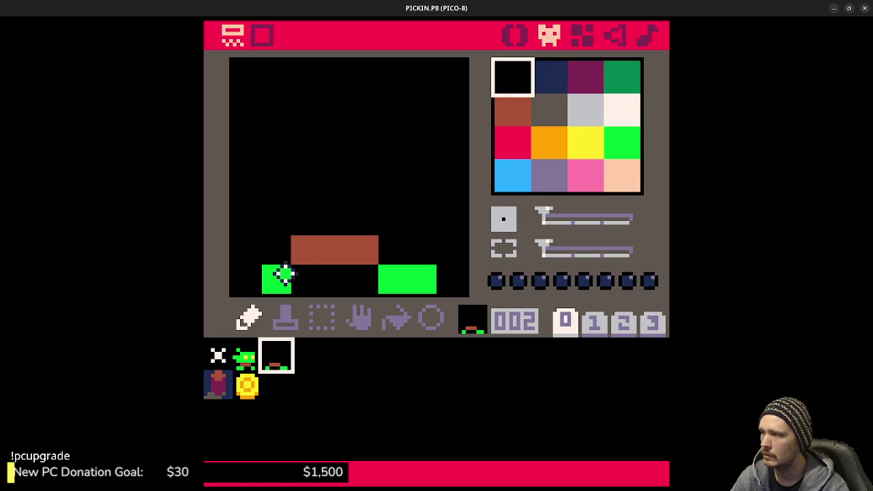
{"action": "right_click", "coordinate": [278, 278]}
{"action": "left_click", "coordinate": [281, 252]}
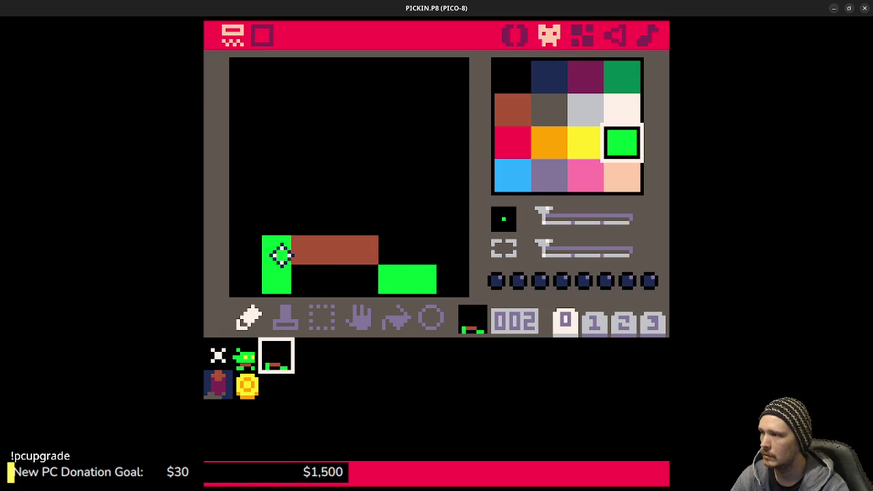
{"action": "right_click", "coordinate": [341, 245]}
{"action": "left_click_drag", "start_coordinate": [307, 225], "coordinate": [322, 229]}
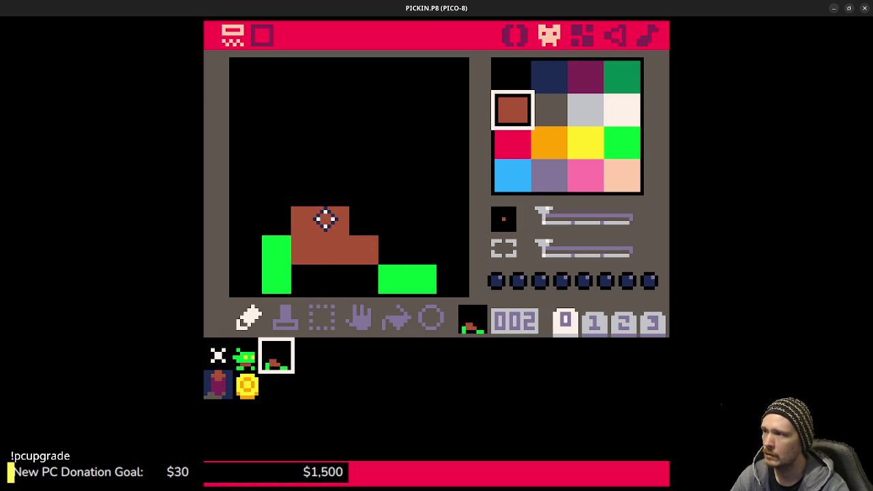
{"action": "right_click", "coordinate": [419, 279]}
Draw the green body, arm and head pixel, then add two yellow eyes
{"action": "left_click_drag", "start_coordinate": [277, 193], "coordinate": [416, 191]}
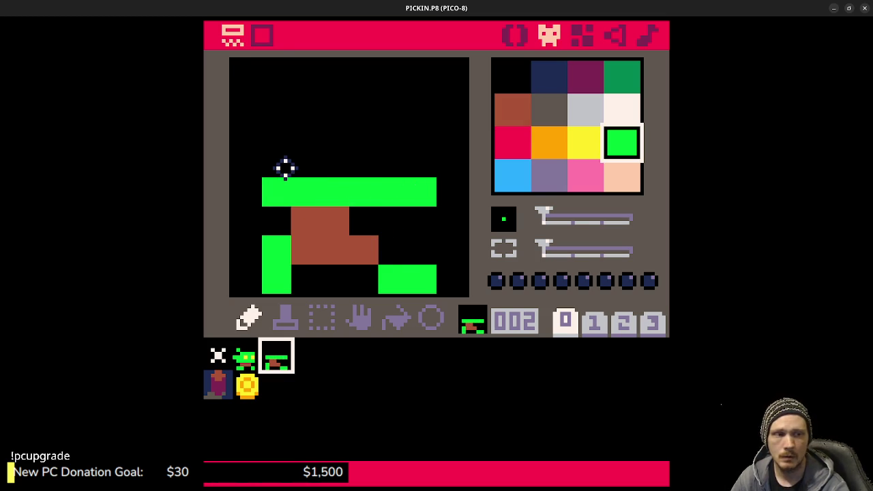
{"action": "left_click_drag", "start_coordinate": [249, 164], "coordinate": [314, 165]}
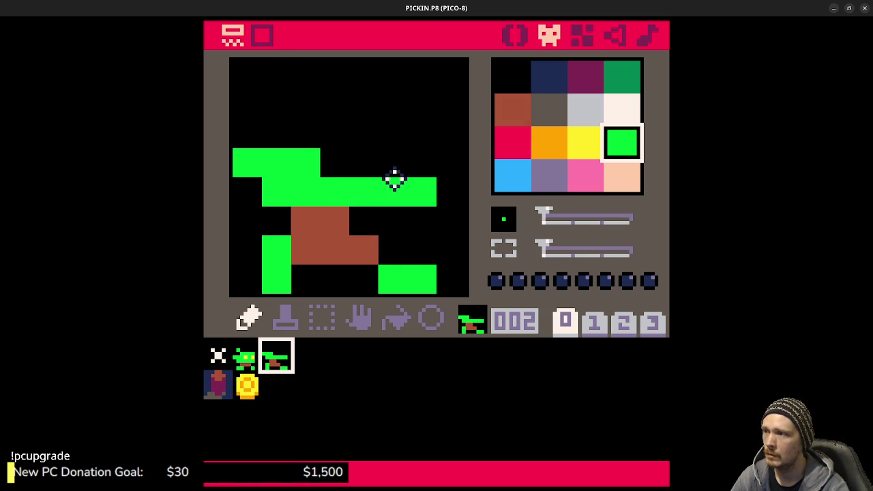
{"action": "left_click", "coordinate": [374, 163]}
{"action": "mouse_move", "coordinate": [372, 136]}
{"action": "left_mouse_down"}
{"action": "mouse_move", "coordinate": [329, 131]}
{"action": "mouse_move", "coordinate": [396, 133]}
{"action": "mouse_move", "coordinate": [296, 132]}
{"action": "left_mouse_up"}
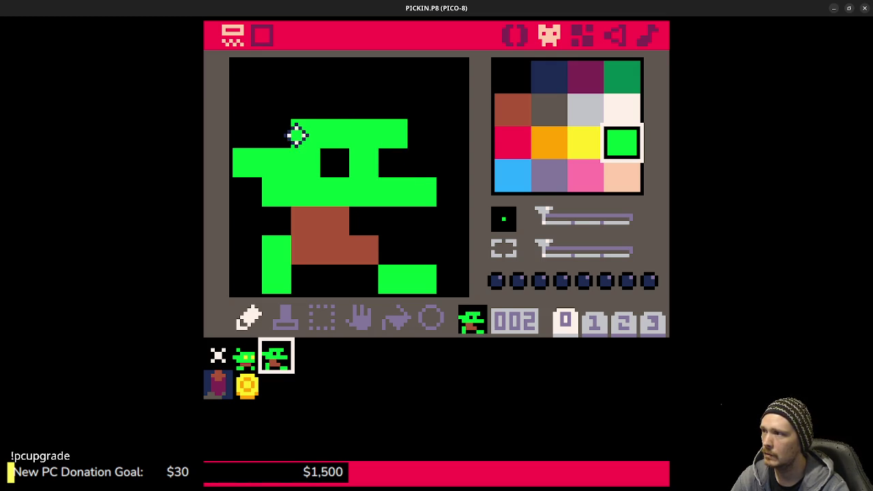
{"action": "left_click", "coordinate": [276, 104]}
{"action": "left_click", "coordinate": [585, 141]}
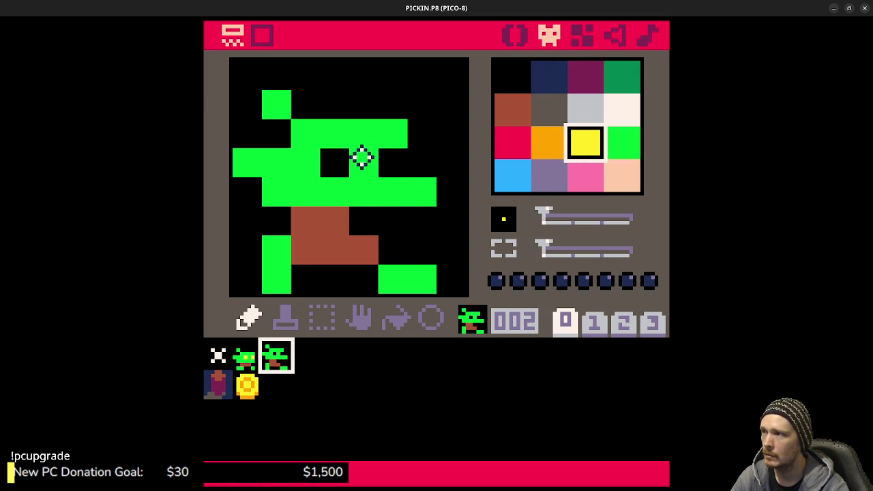
{"action": "left_click", "coordinate": [334, 162]}
{"action": "left_click", "coordinate": [384, 163]}
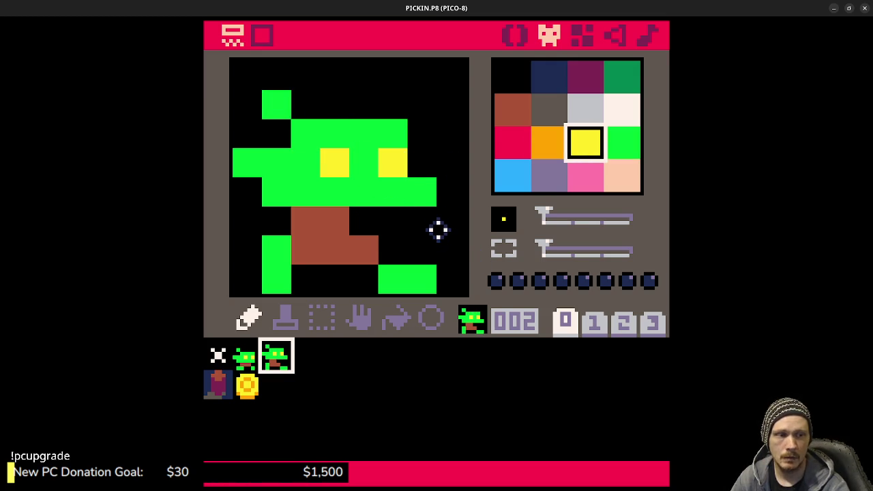
{"action": "left_click", "coordinate": [319, 363]}
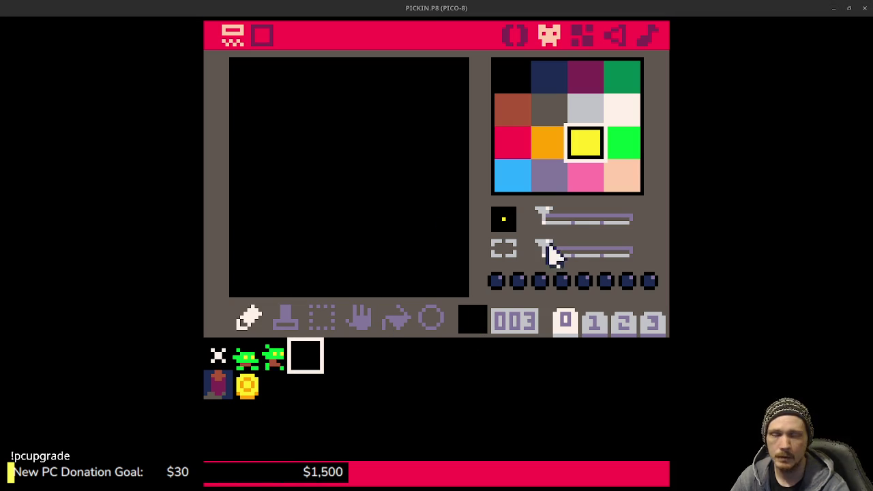
In sprite 003, place green feet in a stride and paint the brown legs and body
{"action": "left_click", "coordinate": [623, 146]}
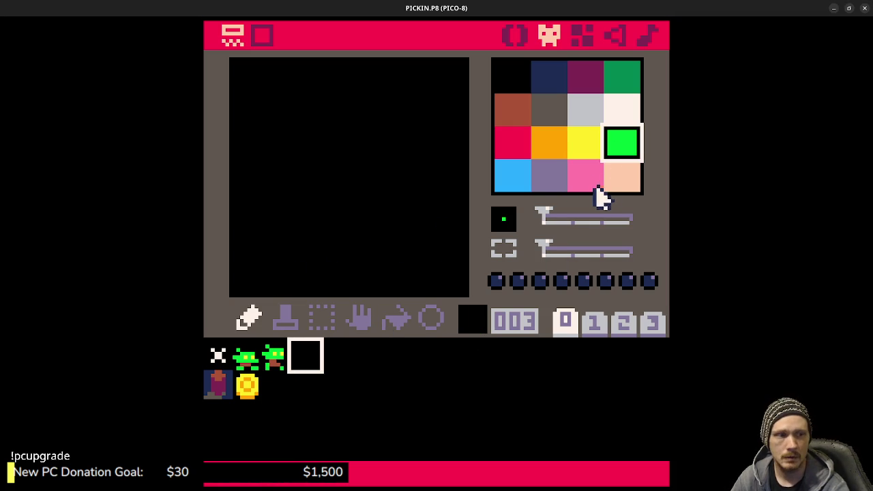
{"action": "left_click", "coordinate": [279, 250]}
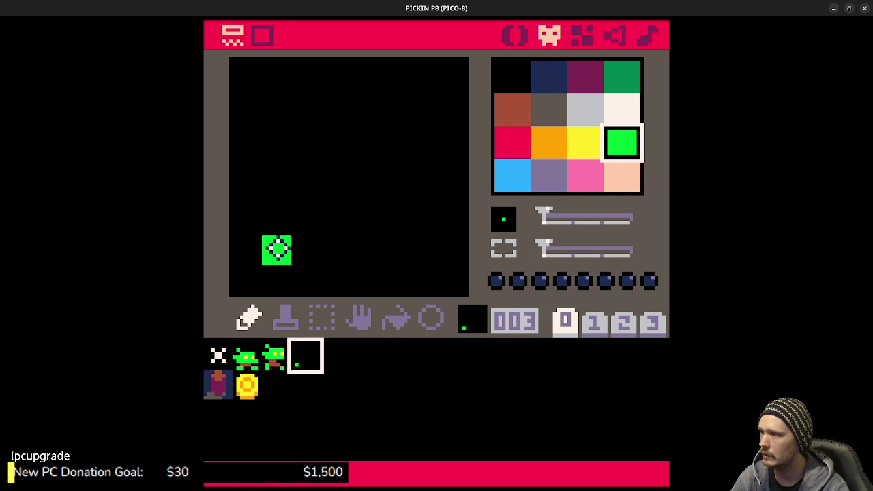
{"action": "left_click_drag", "start_coordinate": [334, 279], "coordinate": [362, 279]}
{"action": "left_click", "coordinate": [516, 116]}
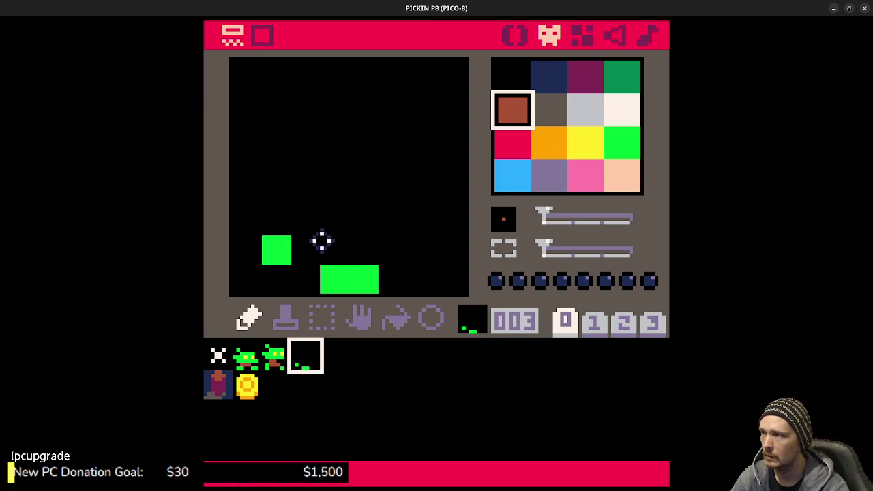
{"action": "left_click", "coordinate": [308, 249]}
{"action": "left_click_drag", "start_coordinate": [310, 249], "coordinate": [365, 244]}
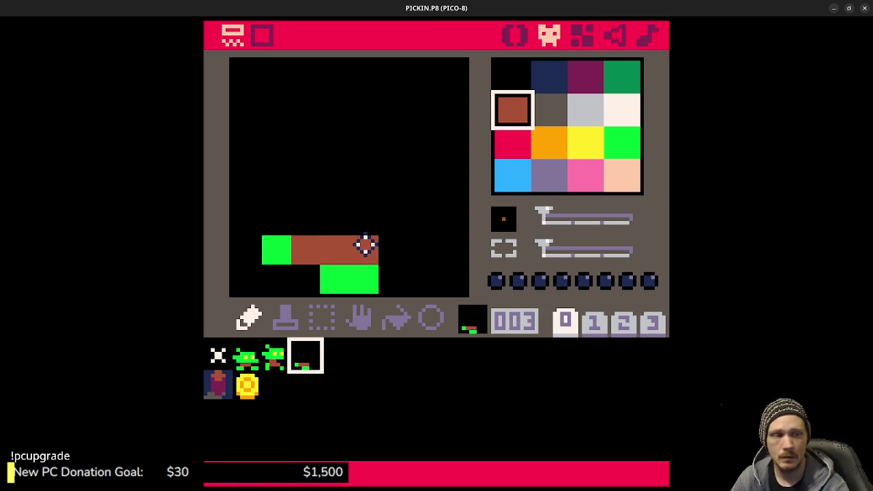
{"action": "left_click_drag", "start_coordinate": [307, 222], "coordinate": [323, 218]}
Paint the green shoulder bar, head and ears, correcting one misplaced pixel
{"action": "left_click", "coordinate": [628, 140]}
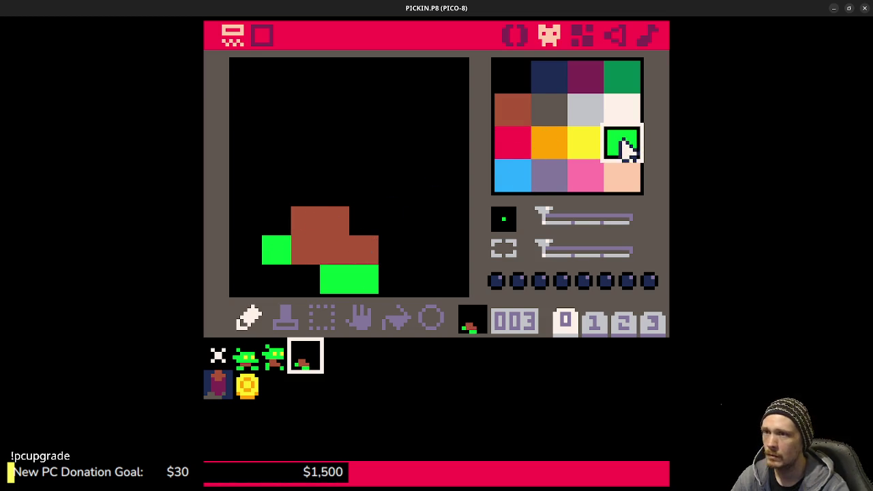
{"action": "left_click_drag", "start_coordinate": [277, 191], "coordinate": [413, 191]}
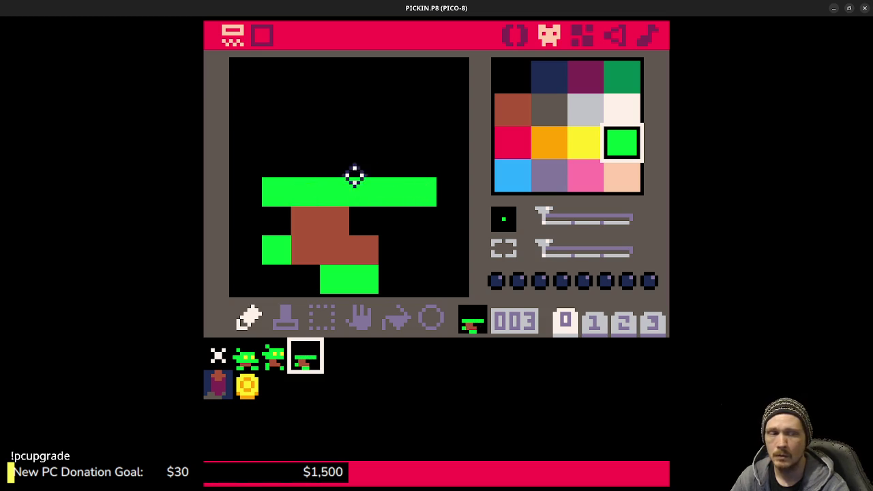
{"action": "left_click_drag", "start_coordinate": [250, 160], "coordinate": [304, 158]}
{"action": "left_click", "coordinate": [382, 164]}
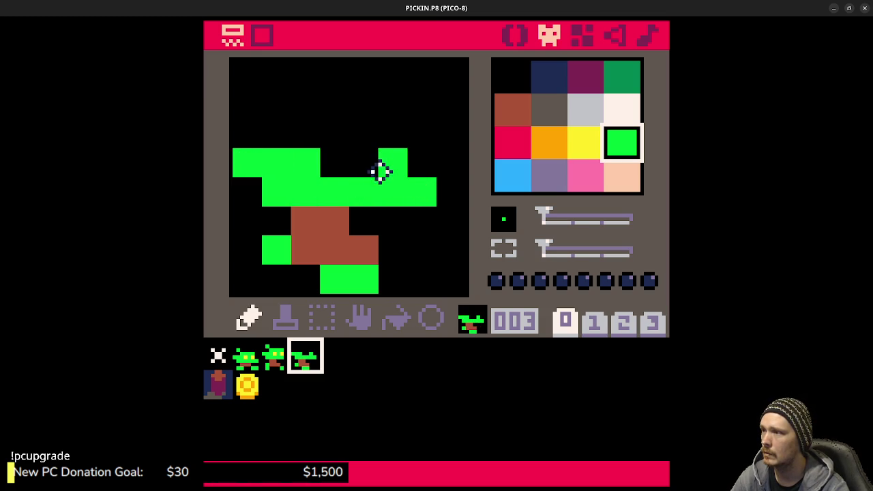
{"action": "key", "text": "ctrl+z"}
{"action": "left_click", "coordinate": [368, 164]}
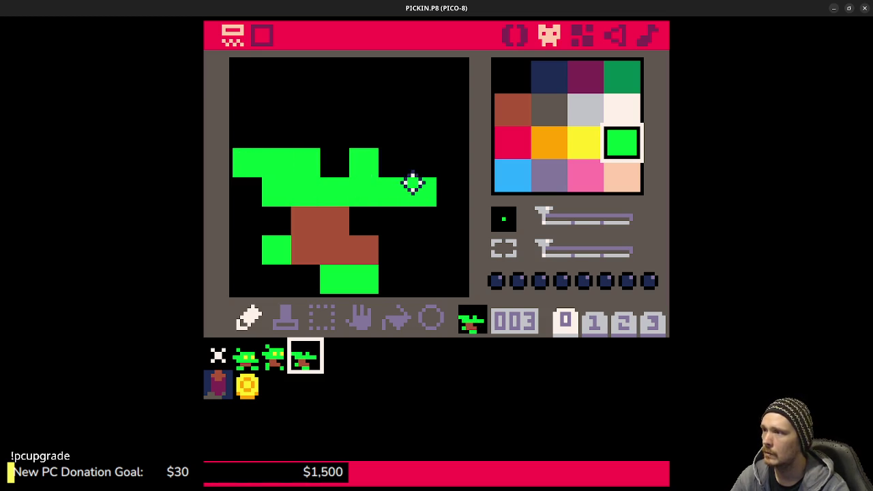
{"action": "mouse_move", "coordinate": [394, 140]}
{"action": "left_mouse_down"}
{"action": "mouse_move", "coordinate": [298, 136]}
{"action": "mouse_move", "coordinate": [284, 109]}
{"action": "left_mouse_up"}
Add two yellow eyes to the sprite 003 goblin
{"action": "left_click", "coordinate": [586, 143]}
{"action": "left_click", "coordinate": [394, 163]}
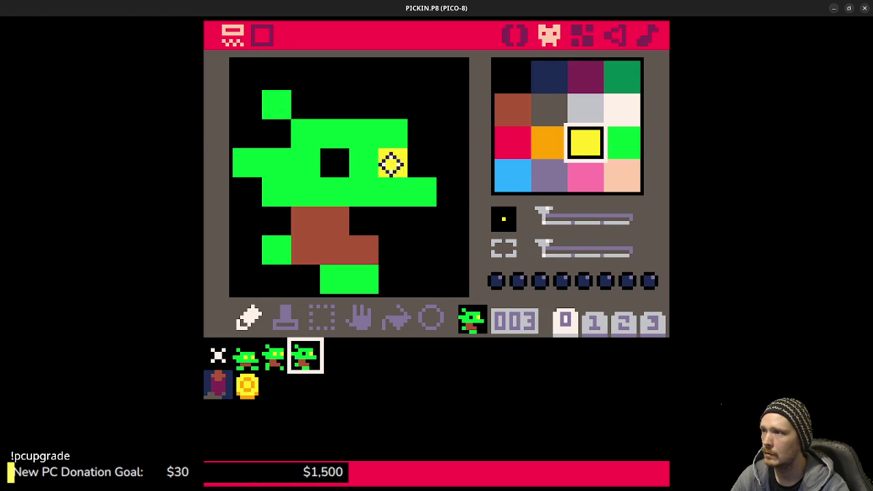
{"action": "left_click", "coordinate": [334, 162]}
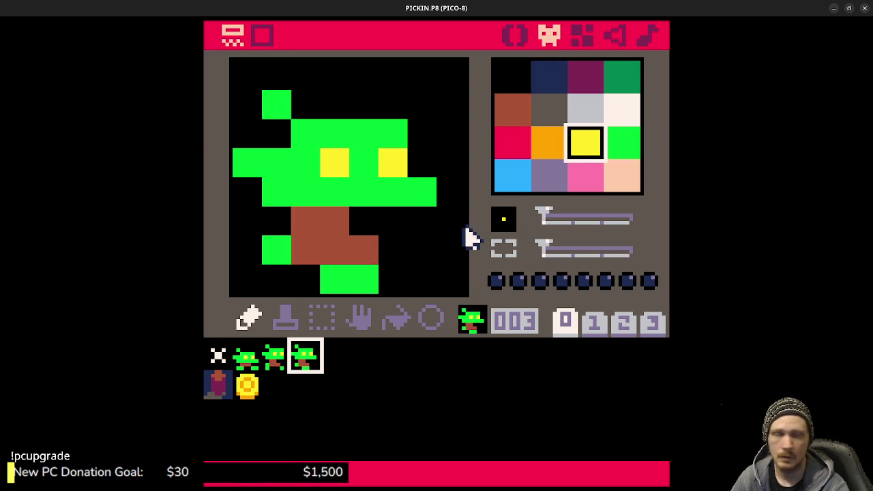
{"action": "left_click", "coordinate": [339, 361]}
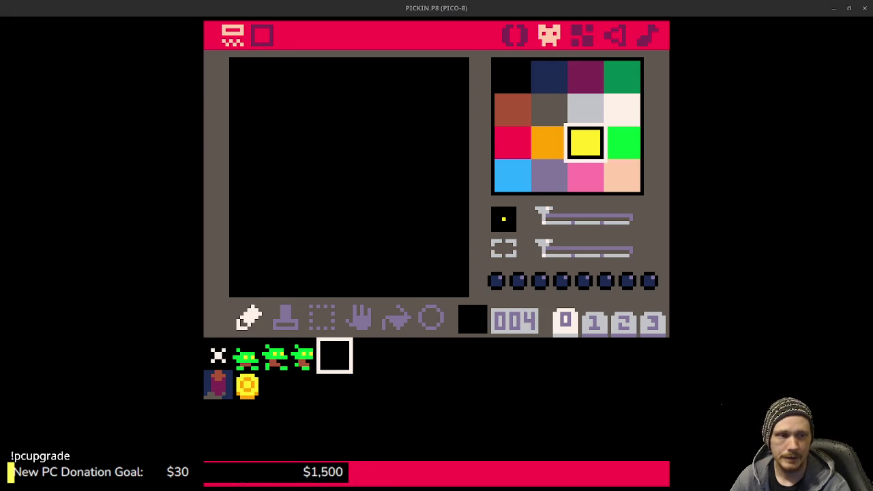
Paint the goblin's green staggered legs in sprite 004, erasing one stray pixel
{"action": "left_click", "coordinate": [623, 142]}
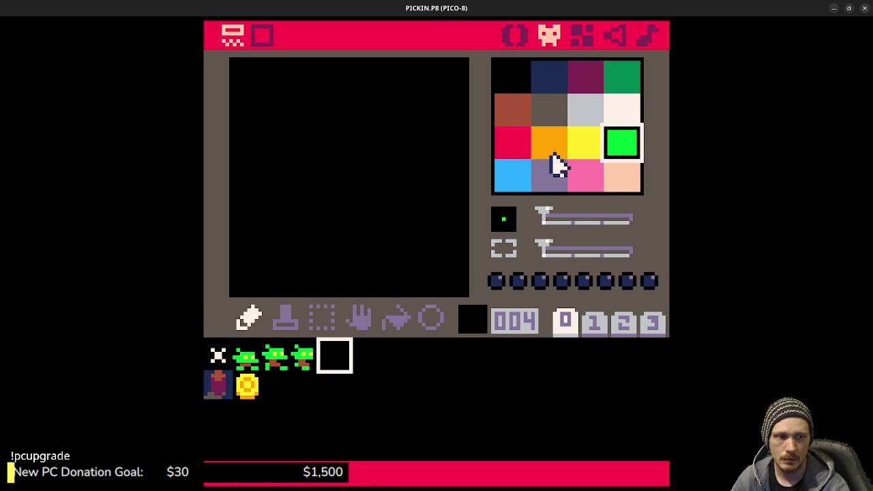
{"action": "left_click_drag", "start_coordinate": [260, 274], "coordinate": [337, 277]}
{"action": "right_click", "coordinate": [271, 255]}
{"action": "left_click", "coordinate": [275, 276]}
{"action": "right_click", "coordinate": [300, 267]}
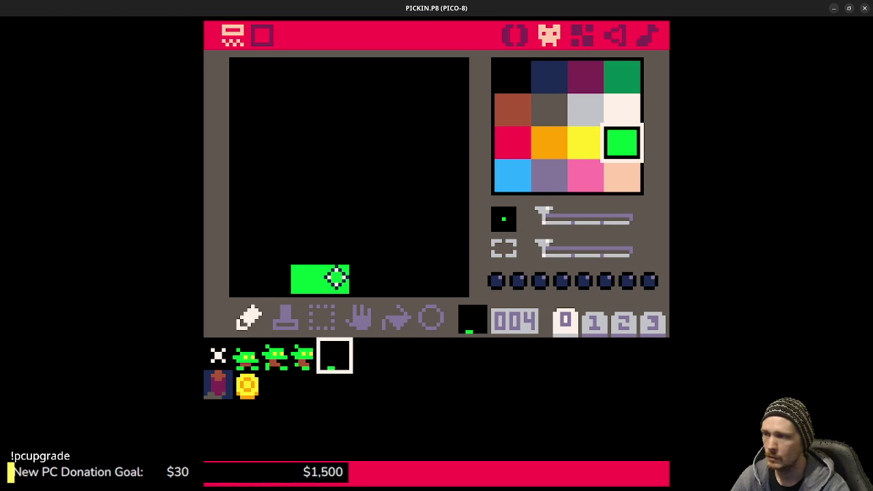
{"action": "left_click", "coordinate": [398, 277]}
{"action": "left_click", "coordinate": [424, 252]}
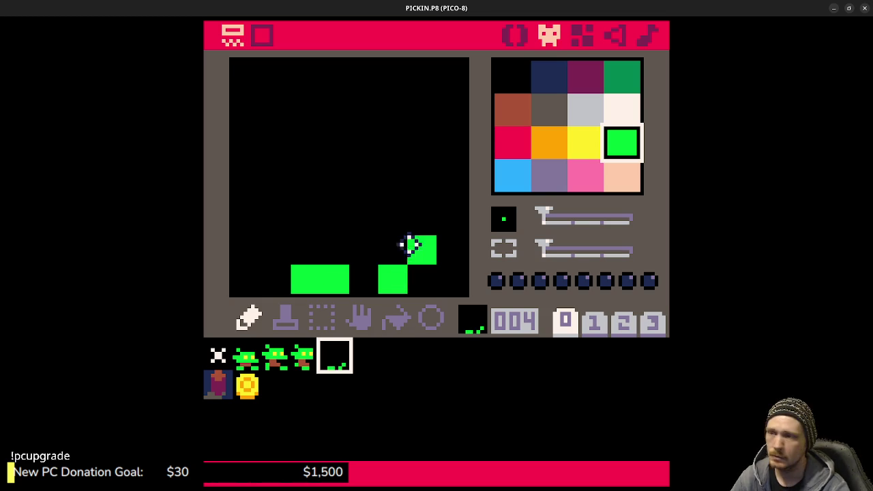
Paint a brown body row above the legs with extra brown pixels on its left
{"action": "left_click", "coordinate": [513, 110]}
{"action": "left_click_drag", "start_coordinate": [315, 241], "coordinate": [369, 240]}
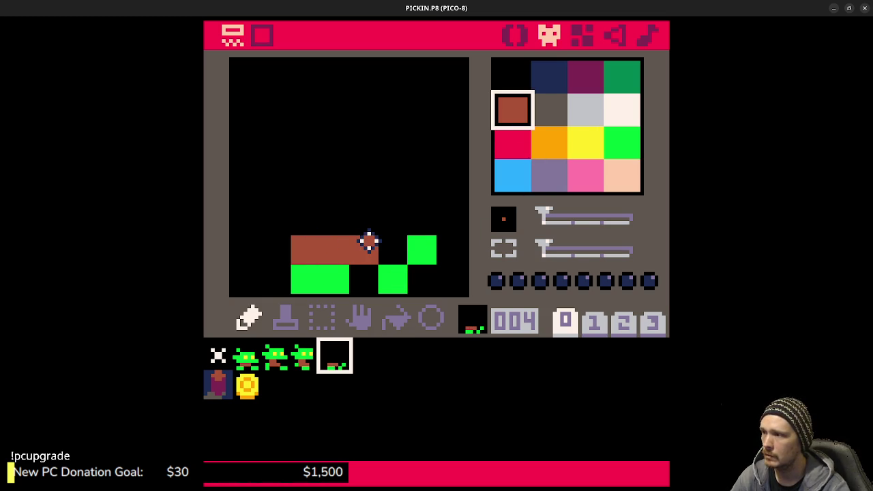
{"action": "left_click_drag", "start_coordinate": [312, 228], "coordinate": [333, 218]}
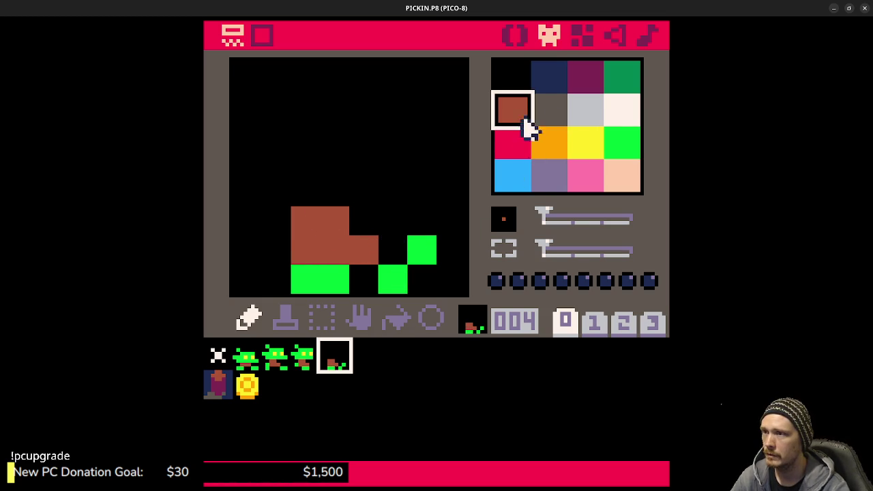
Add the green shoulder row, head, top of head and left ear tip
{"action": "left_click", "coordinate": [624, 145]}
{"action": "left_click_drag", "start_coordinate": [277, 192], "coordinate": [415, 191]}
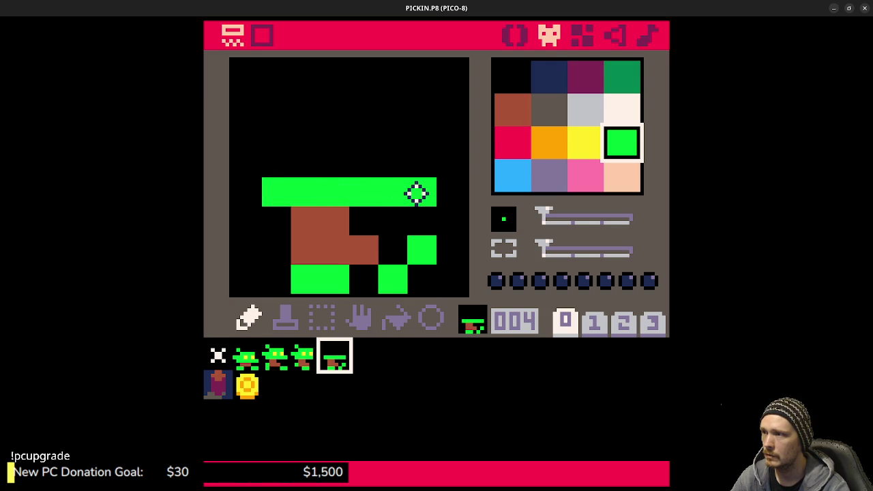
{"action": "left_click_drag", "start_coordinate": [249, 169], "coordinate": [304, 161]}
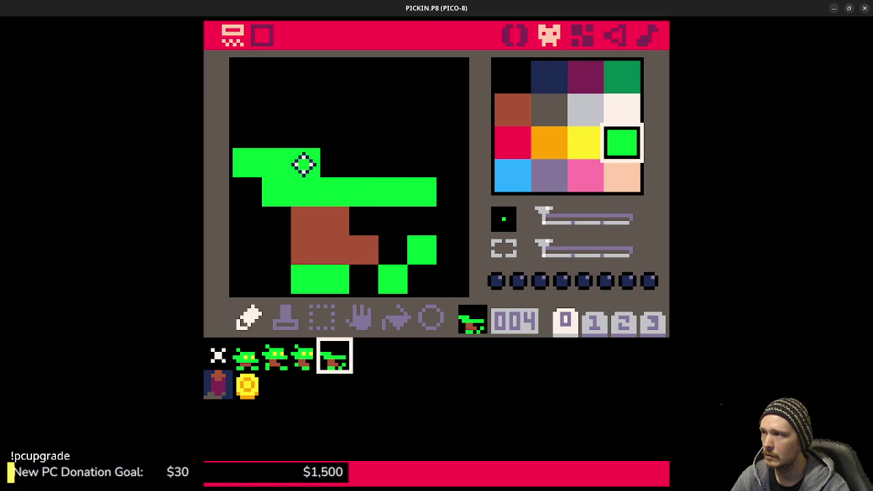
{"action": "left_click", "coordinate": [374, 163]}
{"action": "left_click", "coordinate": [277, 139]}
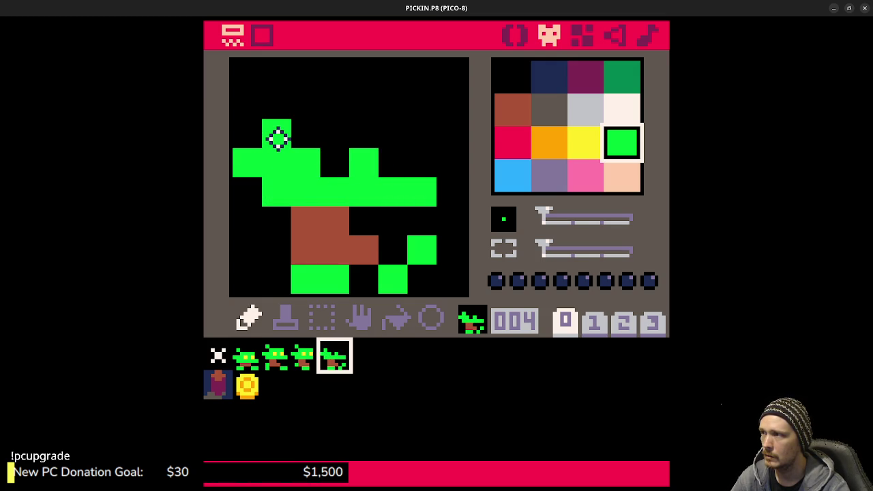
{"action": "key", "text": "ctrl+z"}
{"action": "left_click_drag", "start_coordinate": [306, 136], "coordinate": [394, 137]}
{"action": "left_click", "coordinate": [285, 109]}
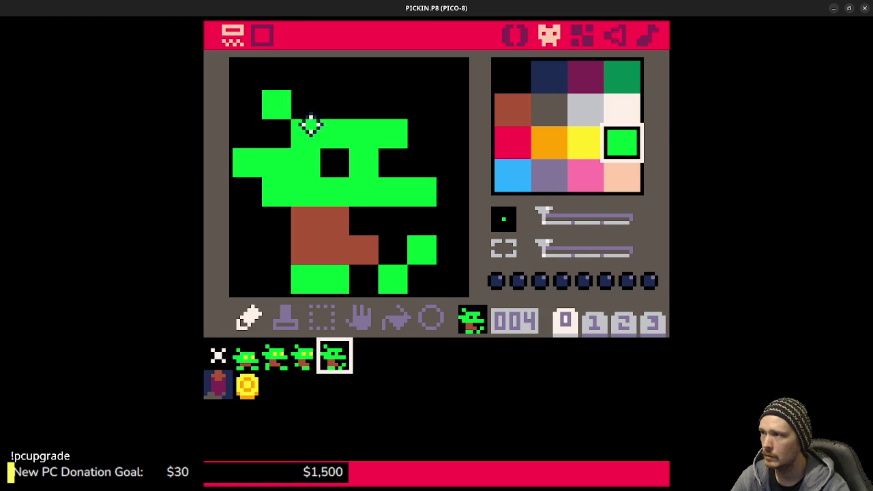
Give the goblin two yellow eyes and save PICKIN.P8
{"action": "left_click", "coordinate": [586, 147]}
{"action": "left_click", "coordinate": [340, 157]}
{"action": "left_click", "coordinate": [393, 162]}
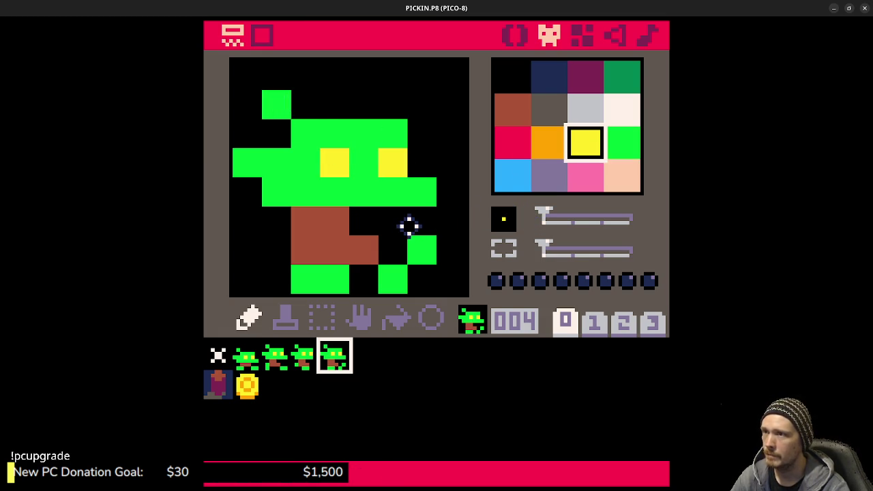
{"action": "key", "text": "ctrl+s"}
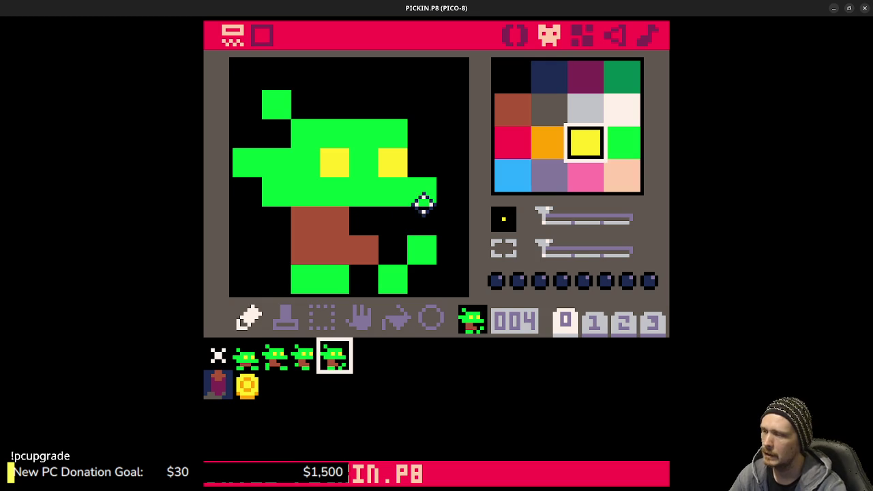
Flip through goblin sprites 001–004 to compare the walk frames
{"action": "left_click", "coordinate": [249, 356]}
{"action": "left_click", "coordinate": [274, 357]}
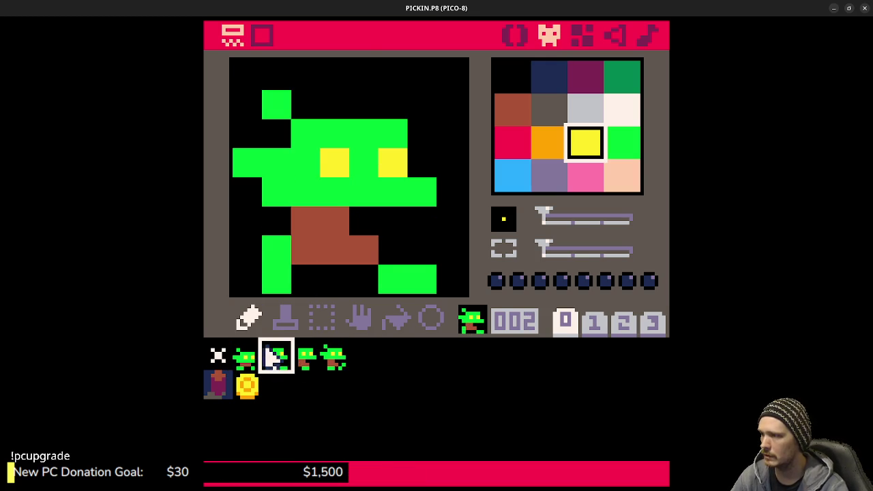
{"action": "left_click", "coordinate": [305, 356]}
{"action": "left_click", "coordinate": [334, 356]}
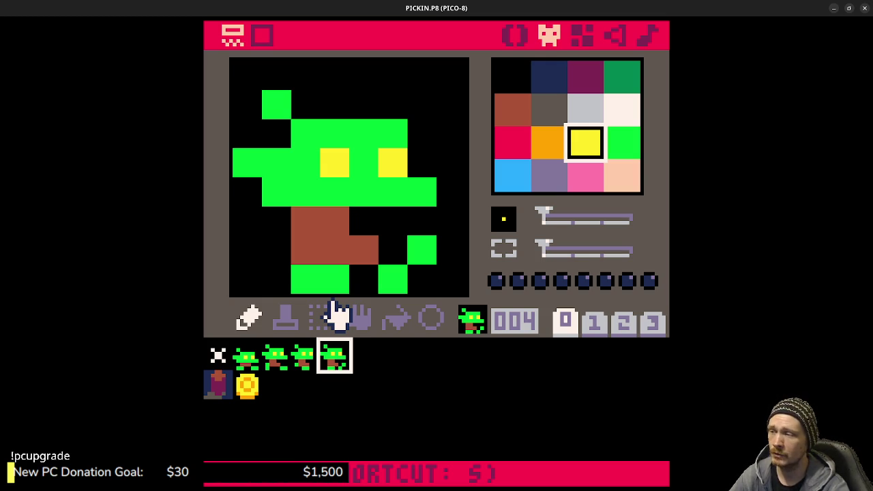
Shift sprite 001 one pixel left and flip against sprites 002–004 to check alignment
{"action": "left_click", "coordinate": [240, 353]}
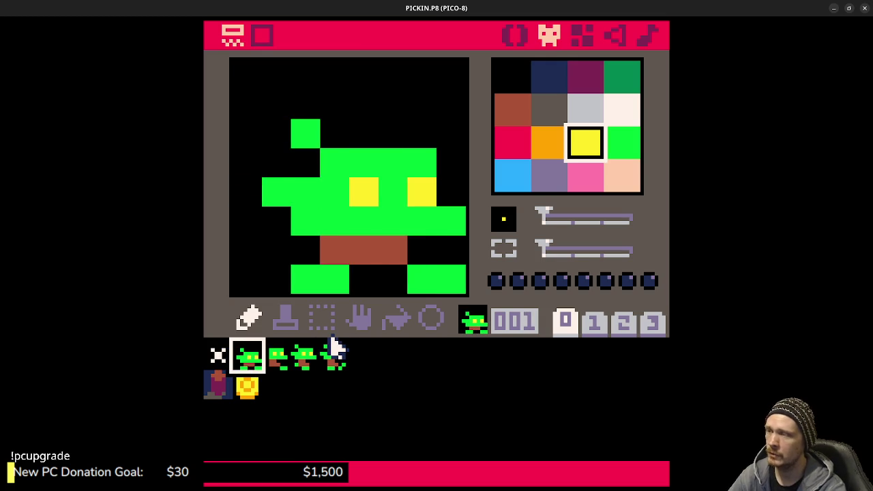
{"action": "key", "text": "Left"}
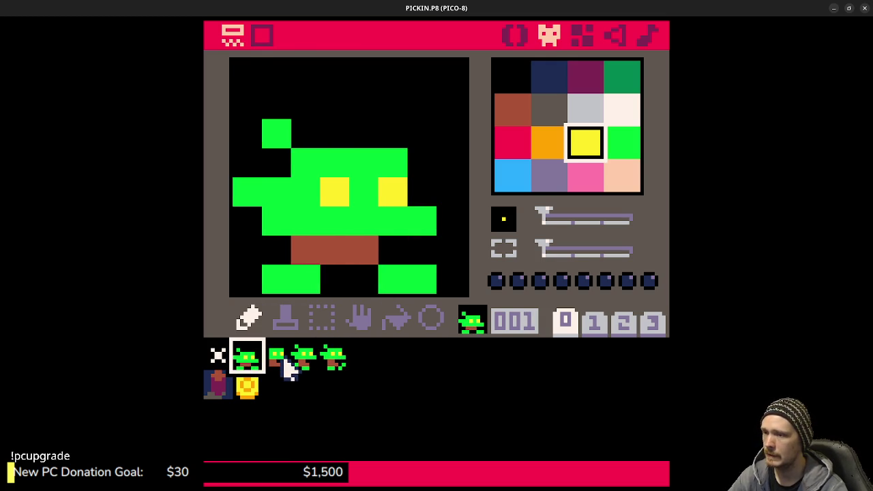
{"action": "left_click", "coordinate": [286, 366]}
{"action": "left_click", "coordinate": [306, 358]}
{"action": "left_click", "coordinate": [331, 361]}
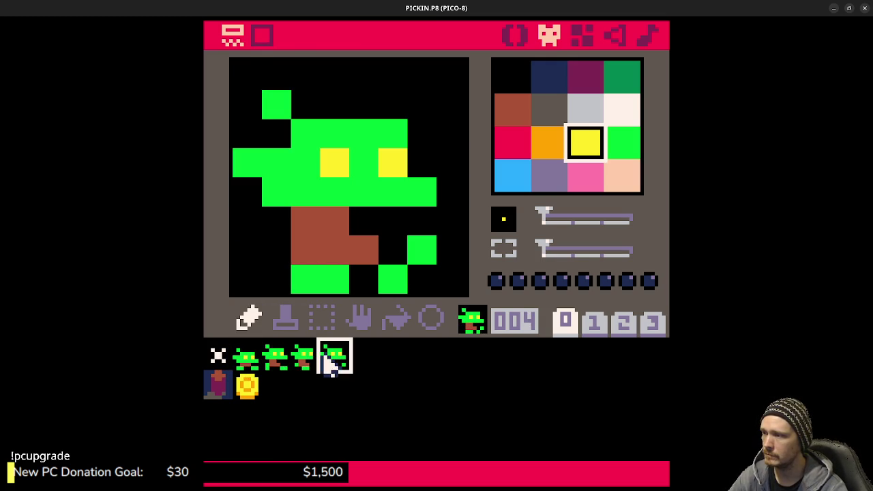
{"action": "left_click", "coordinate": [305, 359]}
{"action": "left_click", "coordinate": [257, 368]}
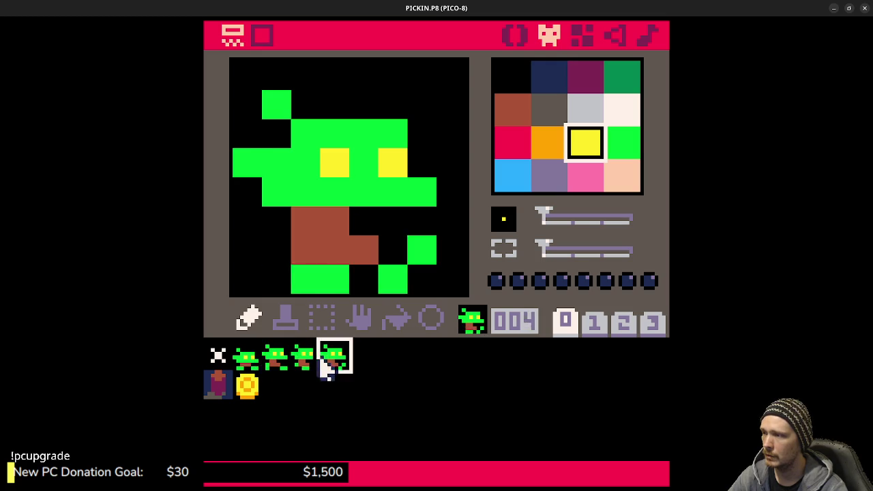
{"action": "left_click", "coordinate": [335, 362]}
{"action": "left_click", "coordinate": [249, 361]}
{"action": "left_click", "coordinate": [334, 361]}
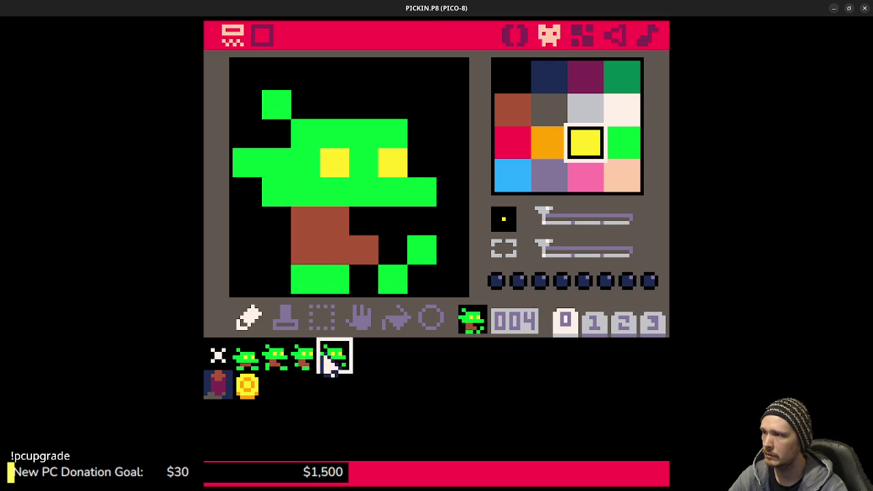
{"action": "left_click", "coordinate": [249, 362]}
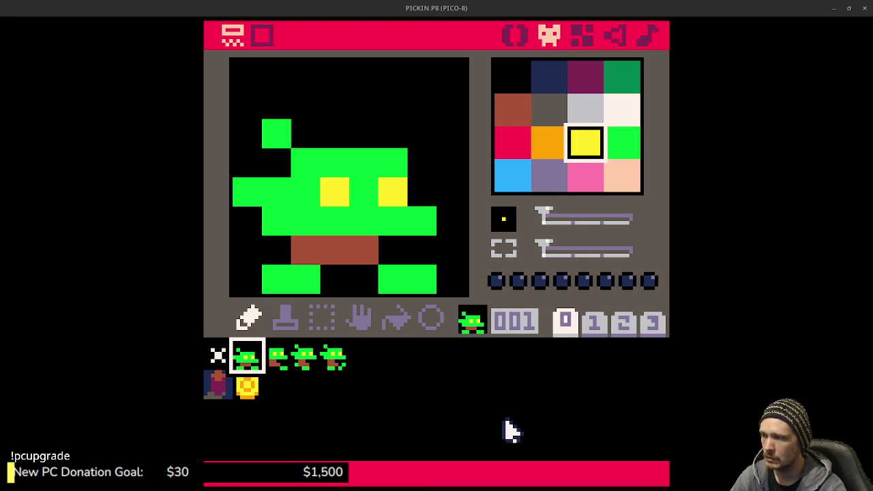
Browse sprite pages 1–3, then return to page 0 and edit the sprite number
{"action": "left_click", "coordinate": [592, 322]}
{"action": "left_click", "coordinate": [622, 324]}
{"action": "left_click", "coordinate": [652, 323]}
{"action": "left_click", "coordinate": [566, 323]}
{"action": "left_click", "coordinate": [510, 328]}
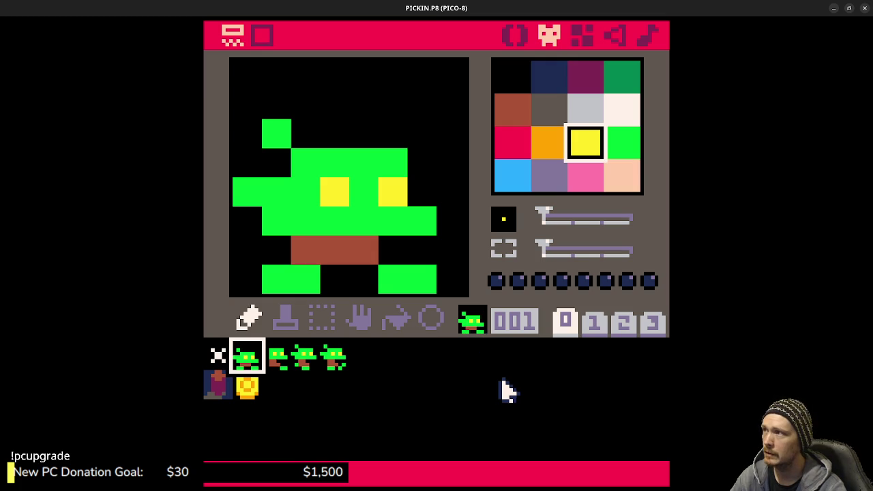
Check the map, then preview the goblin walk frames 001–004 in the sprite editor
{"action": "left_click", "coordinate": [263, 37]}
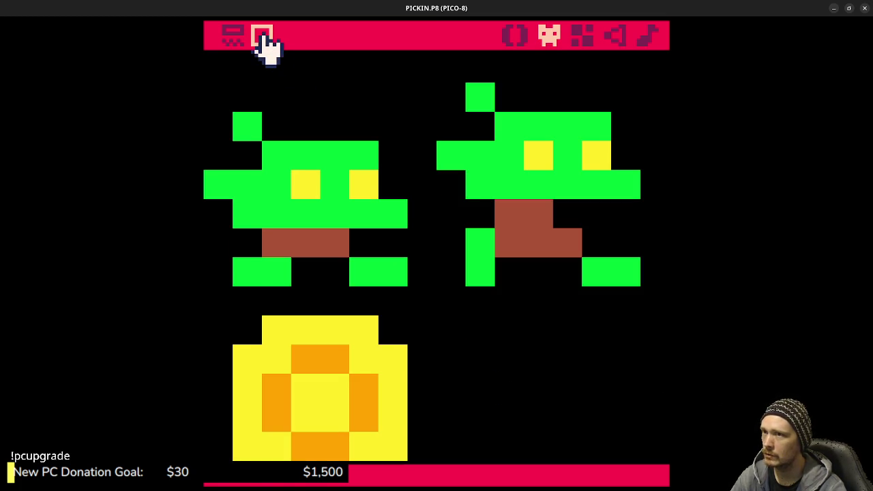
{"action": "left_click", "coordinate": [235, 38]}
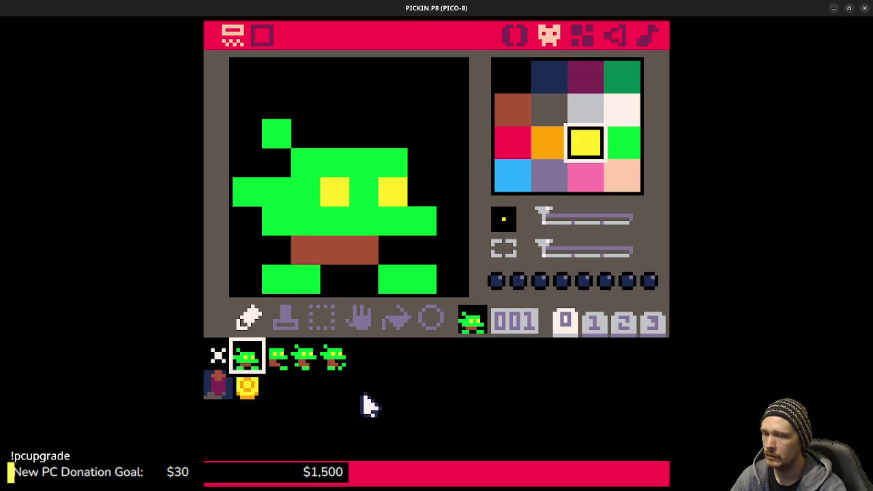
{"action": "left_click", "coordinate": [302, 358]}
{"action": "left_click", "coordinate": [332, 360]}
{"action": "left_click", "coordinate": [261, 364]}
{"action": "left_click", "coordinate": [333, 360]}
{"action": "left_click", "coordinate": [258, 362]}
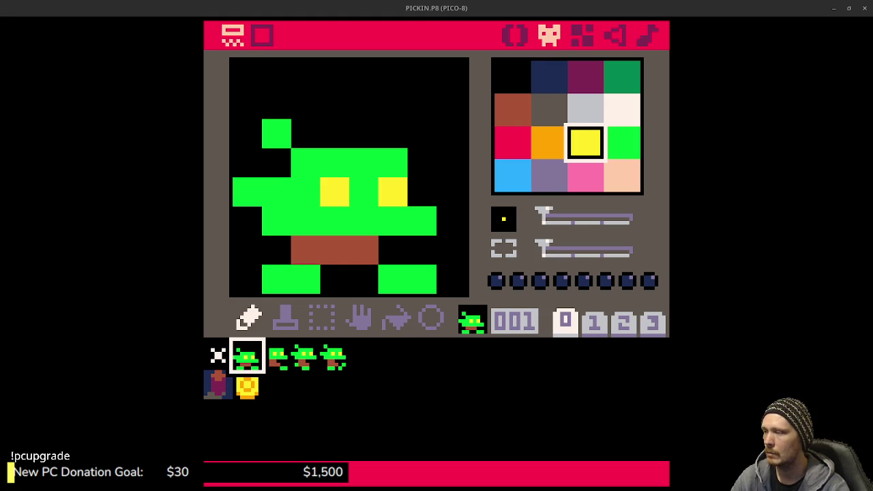
{"action": "mouse_move", "coordinate": [286, 366]}
{"action": "left_mouse_down"}
{"action": "mouse_move", "coordinate": [307, 356]}
{"action": "mouse_move", "coordinate": [339, 362]}
{"action": "mouse_move", "coordinate": [308, 359]}
{"action": "mouse_move", "coordinate": [276, 375]}
{"action": "mouse_move", "coordinate": [259, 366]}
{"action": "mouse_move", "coordinate": [308, 356]}
{"action": "mouse_move", "coordinate": [344, 368]}
{"action": "left_mouse_up"}
Run the coin game with Ctrl+R to test it, then go to the code editor
{"action": "key", "text": "ctrl+r"}
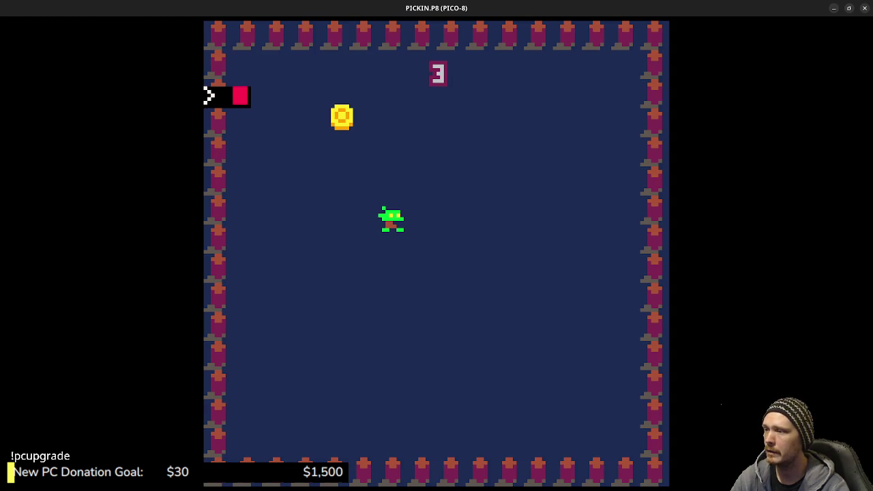
{"action": "key", "text": "Escape"}
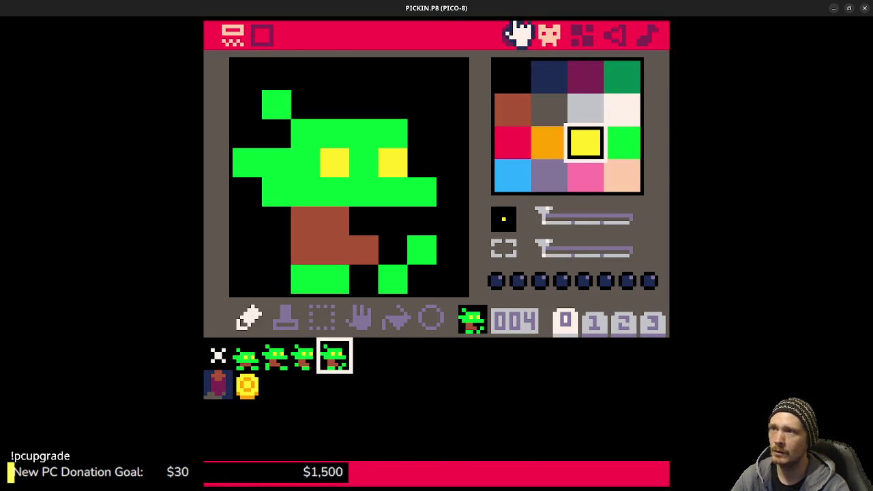
{"action": "left_click", "coordinate": [519, 36]}
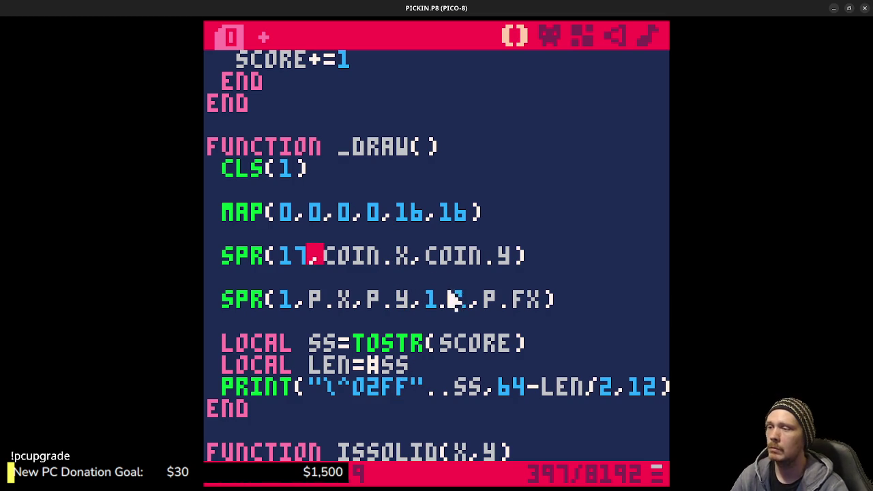
{"action": "left_click", "coordinate": [850, 9]}
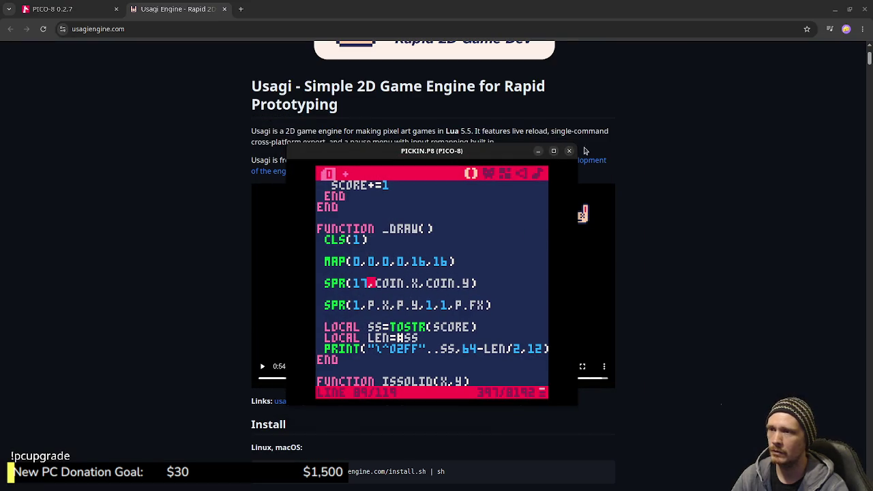
{"action": "left_click", "coordinate": [554, 152]}
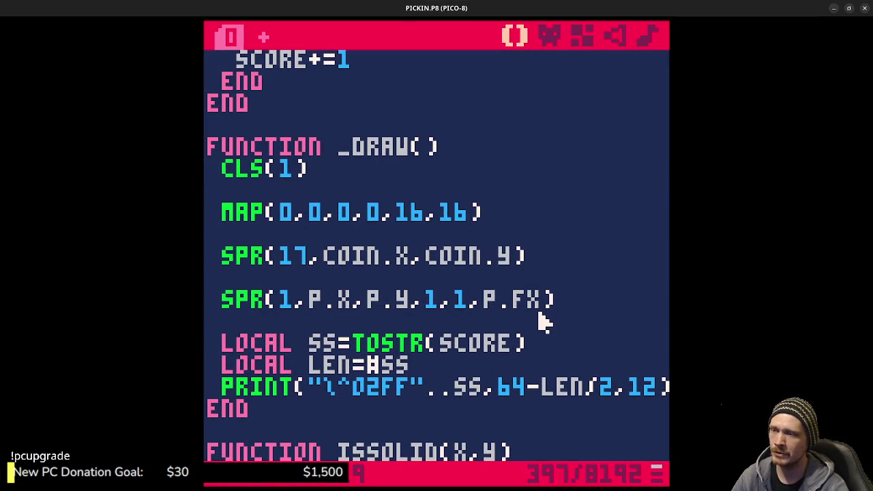
{"action": "scroll", "coordinate": [536, 327], "scroll_direction": "down", "scroll_amount": 2}
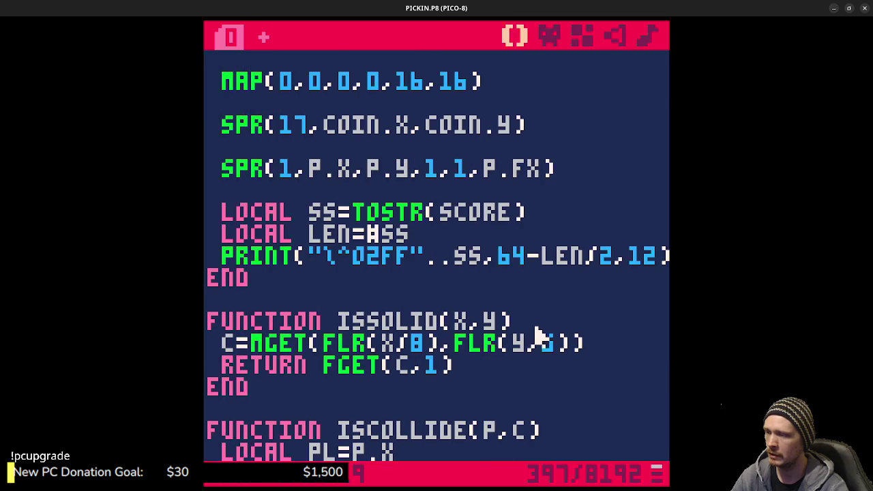
{"action": "scroll", "coordinate": [528, 322], "scroll_direction": "down", "scroll_amount": 4}
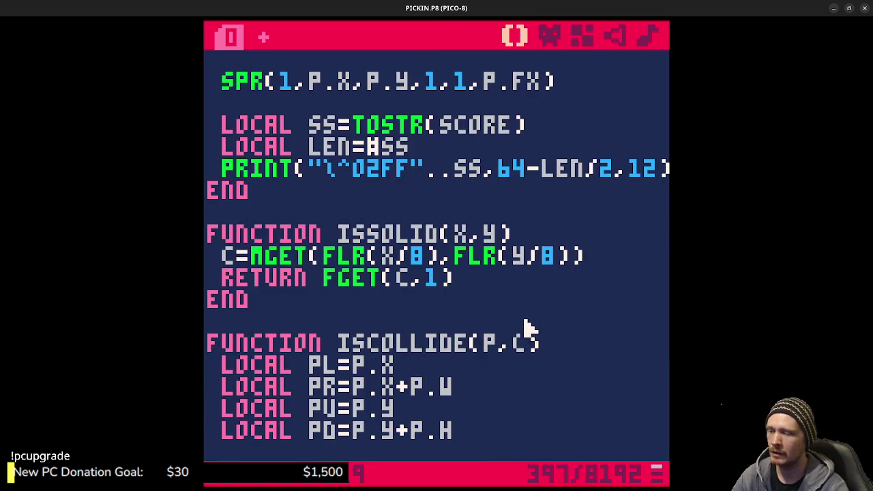
{"action": "scroll", "coordinate": [531, 318], "scroll_direction": "down", "scroll_amount": 6}
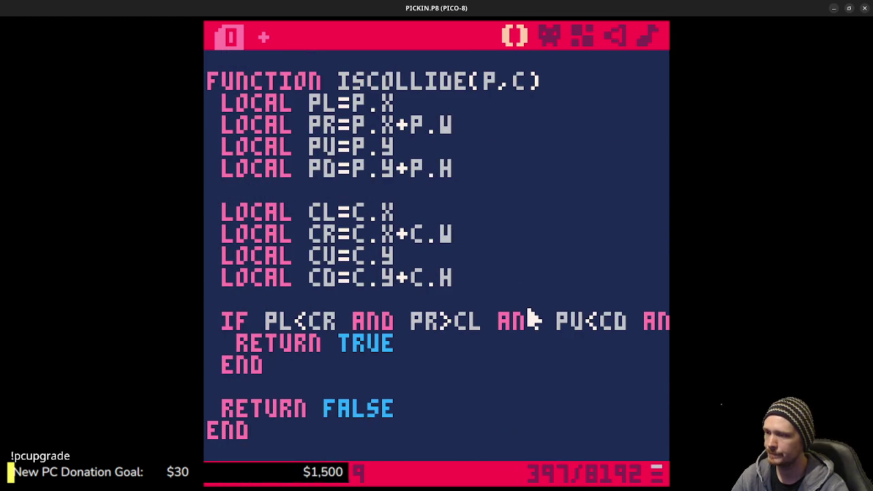
{"action": "scroll", "coordinate": [533, 310], "scroll_direction": "up", "scroll_amount": 5}
{"action": "scroll", "coordinate": [535, 310], "scroll_direction": "up", "scroll_amount": 10}
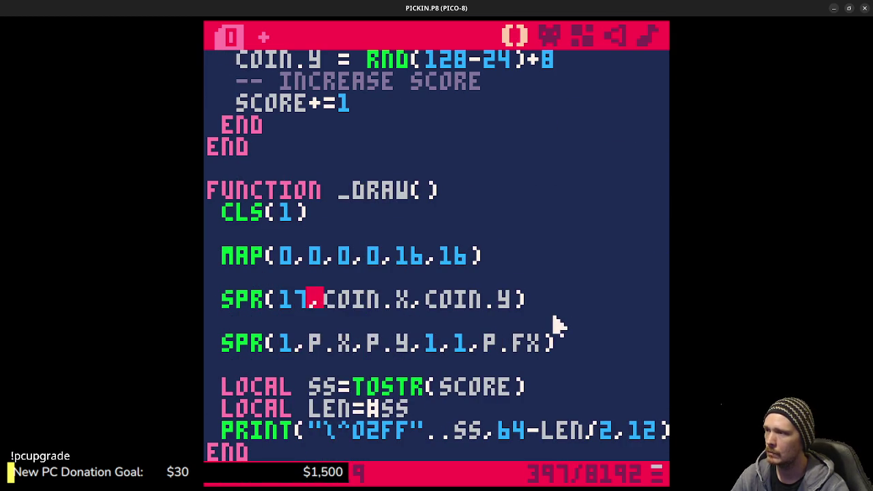
{"action": "scroll", "coordinate": [556, 326], "scroll_direction": "up", "scroll_amount": 4}
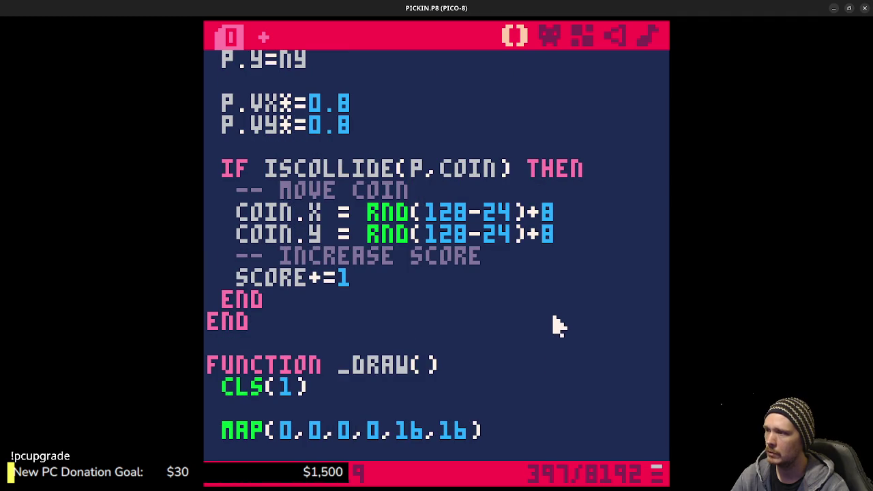
{"action": "scroll", "coordinate": [556, 333], "scroll_direction": "up", "scroll_amount": 20}
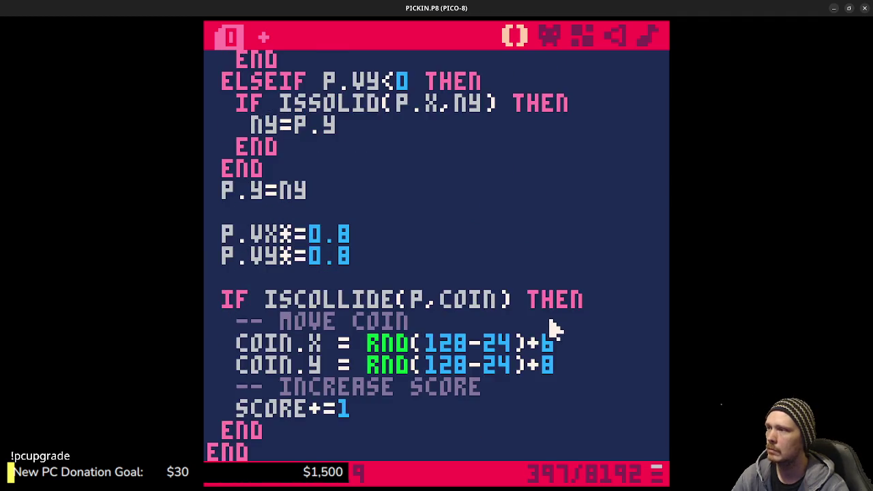
{"action": "scroll", "coordinate": [375, 321], "scroll_direction": "up", "scroll_amount": 10}
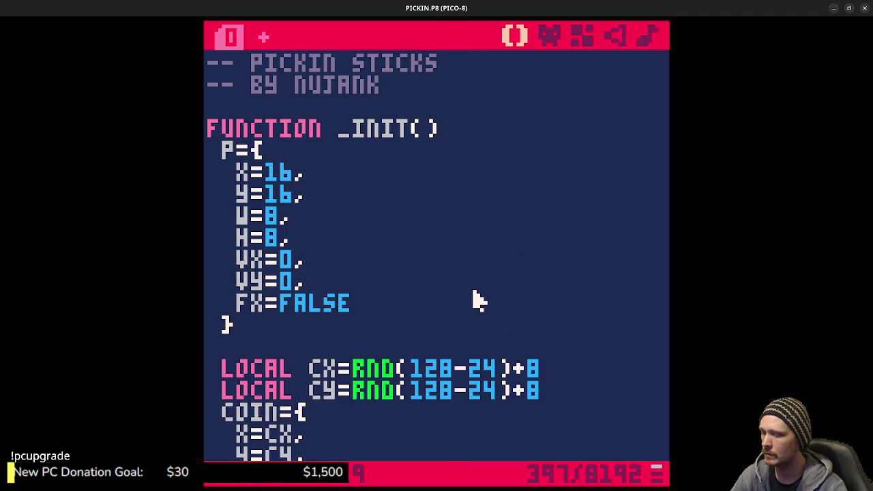
Add comma-separated fields FI=0 and FD=4 after FX=FALSE in the player table
{"action": "type", "text": ","}
{"action": "key", "text": "Return"}
{"action": "type", "text": "FI"}
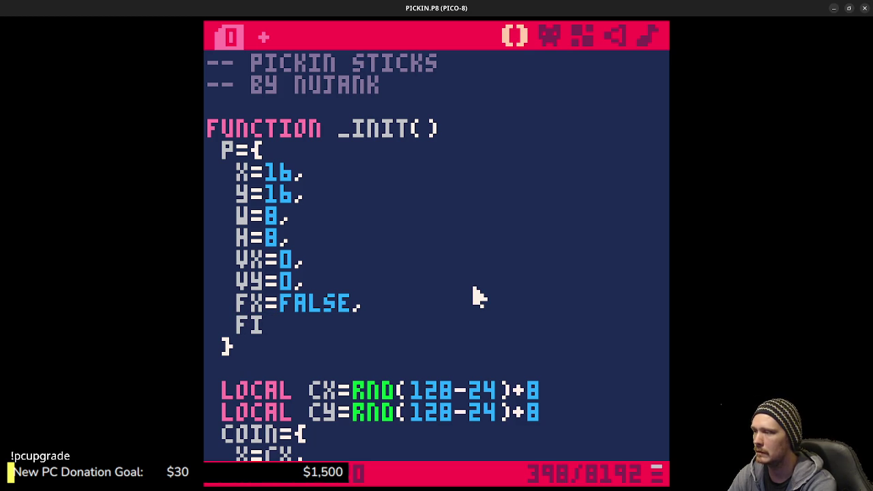
{"action": "type", "text": "=0"}
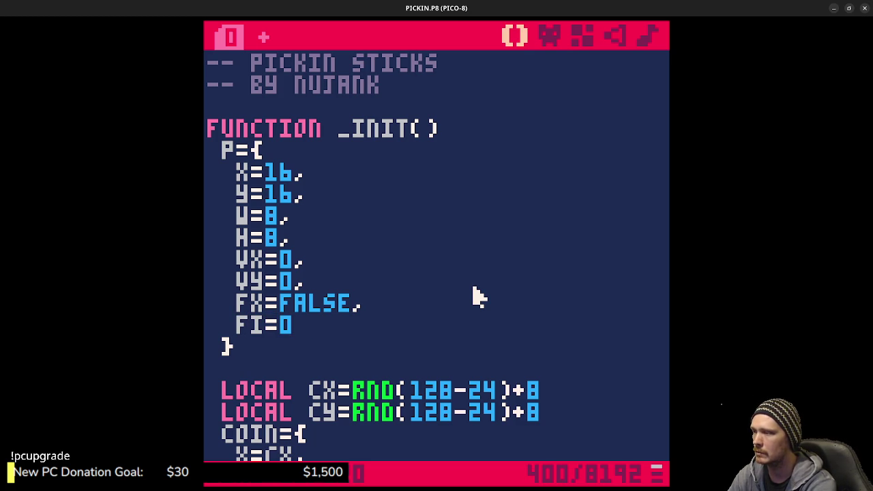
{"action": "key", "text": "Return"}
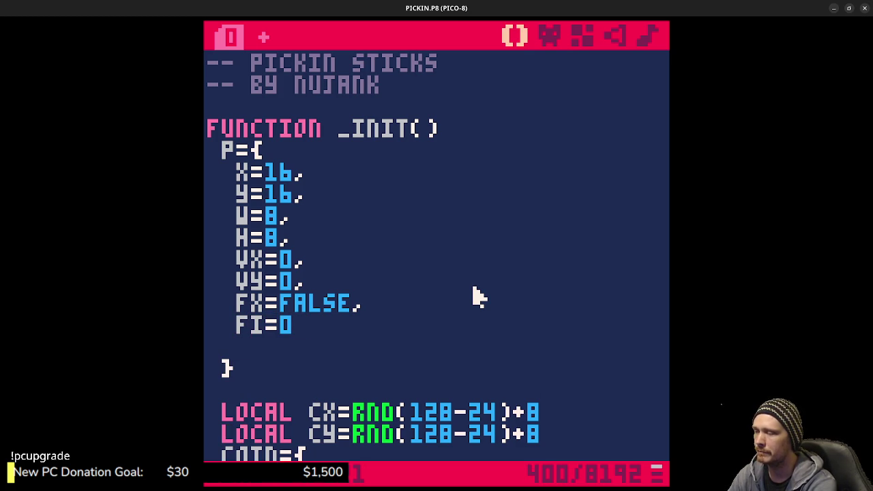
{"action": "type", "text": "FD="}
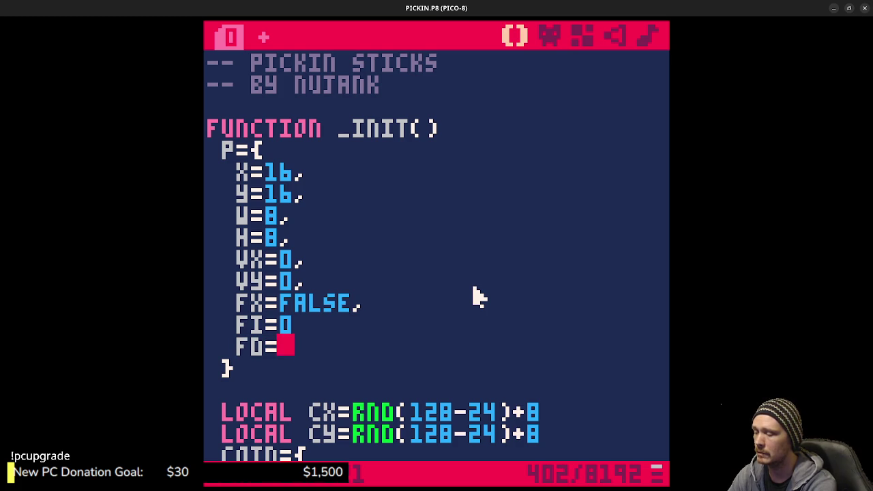
{"action": "type", "text": "4"}
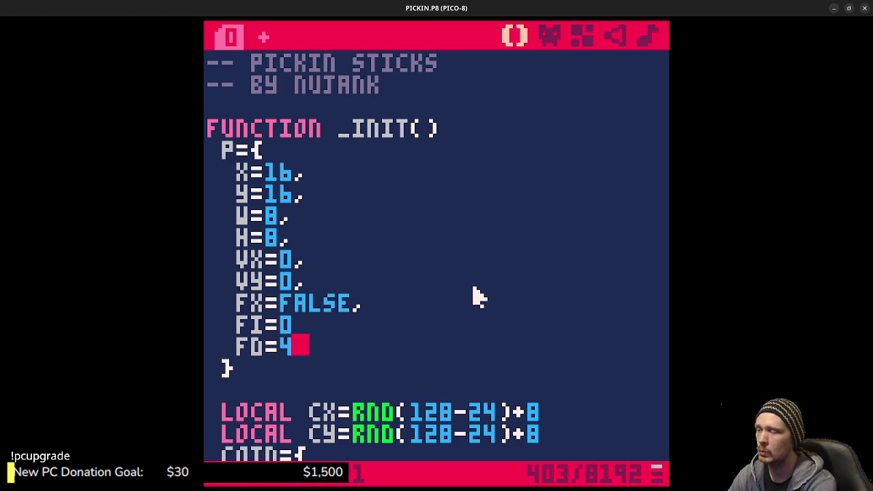
{"action": "key", "text": "Up"}
{"action": "type", "text": ","}
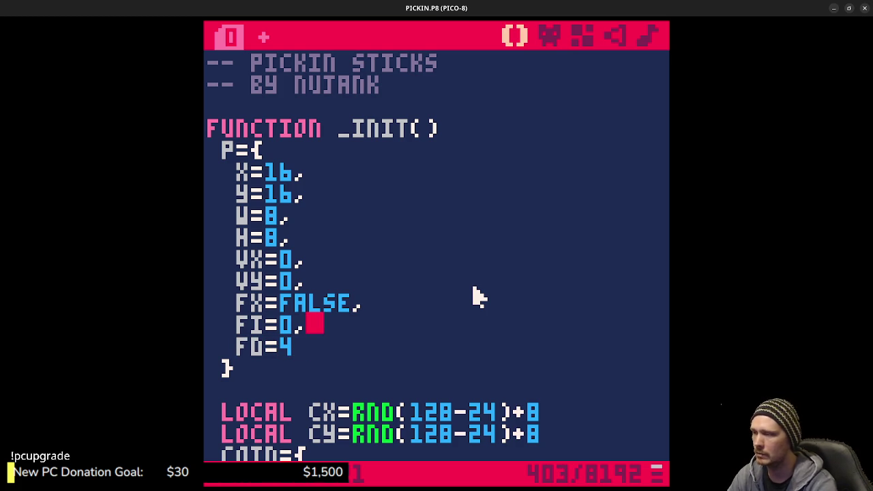
{"action": "scroll", "coordinate": [461, 307], "scroll_direction": "down", "scroll_amount": 8}
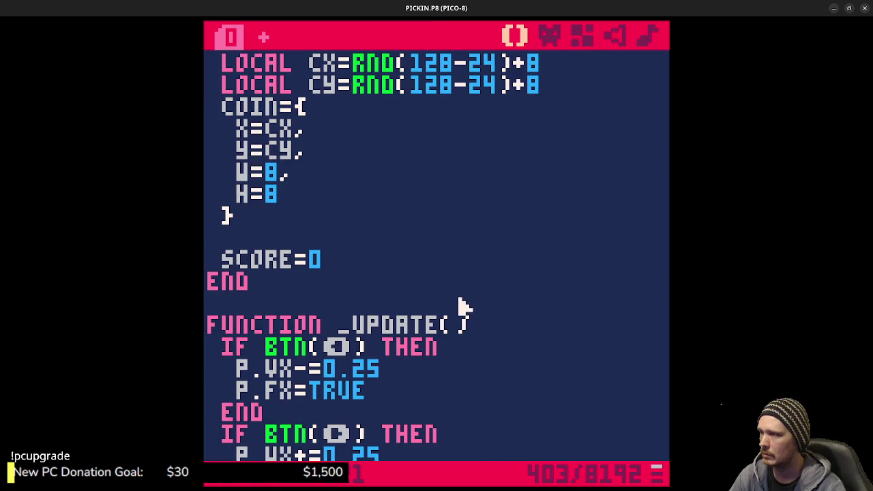
{"action": "scroll", "coordinate": [458, 306], "scroll_direction": "up", "scroll_amount": 4}
{"action": "scroll", "coordinate": [463, 321], "scroll_direction": "down", "scroll_amount": 5}
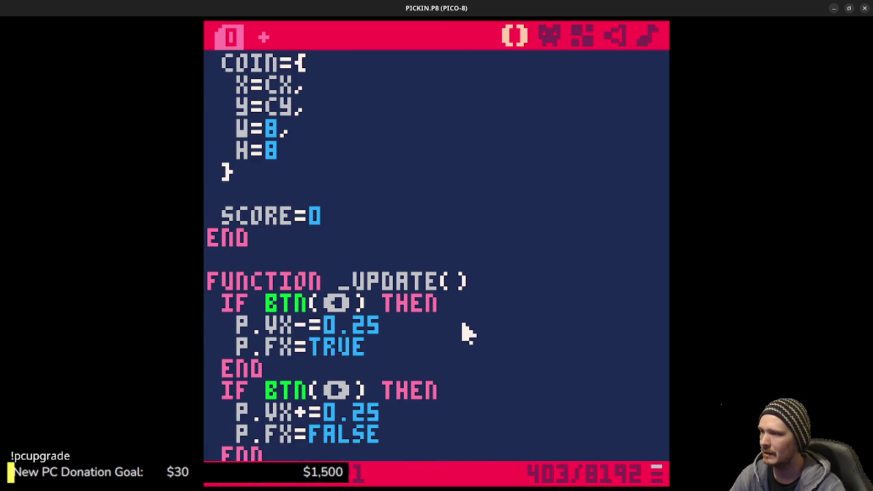
{"action": "scroll", "coordinate": [465, 324], "scroll_direction": "down", "scroll_amount": 20}
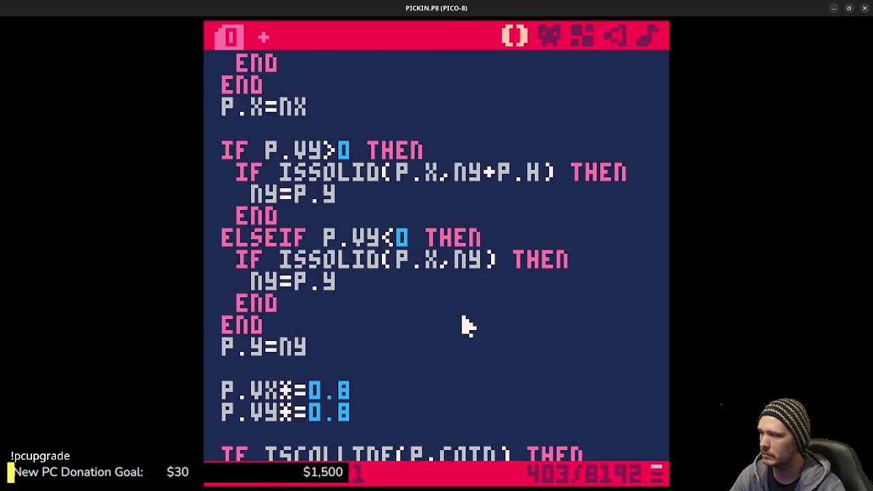
{"action": "scroll", "coordinate": [467, 324], "scroll_direction": "down", "scroll_amount": 5}
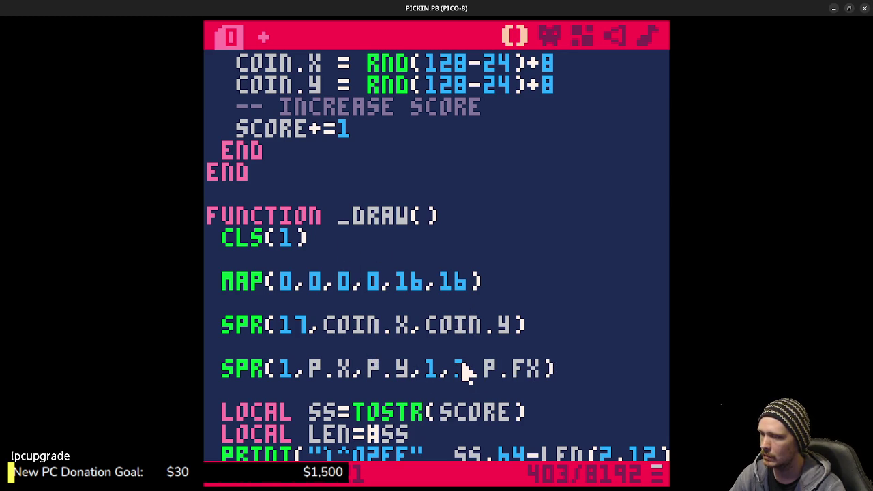
Open lines above the player's SPR call and start an IF statement after FD-=1
{"action": "left_click", "coordinate": [365, 353]}
{"action": "left_click", "coordinate": [286, 370]}
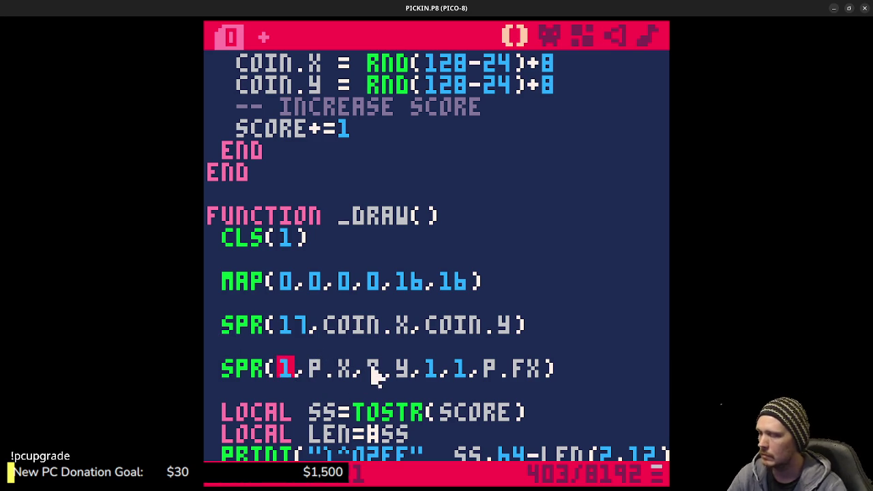
{"action": "key", "text": "Up"}
{"action": "key", "text": "Return"}
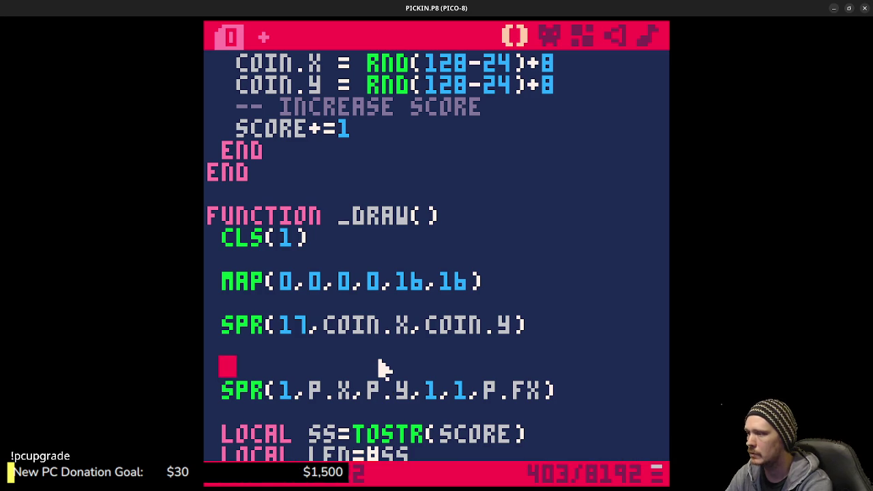
{"action": "type", "text": "L"}
{"action": "key", "text": "BackSpace"}
{"action": "key", "text": "BackSpace"}
{"action": "key", "text": "BackSpace"}
{"action": "type", "text": "FO-=1"}
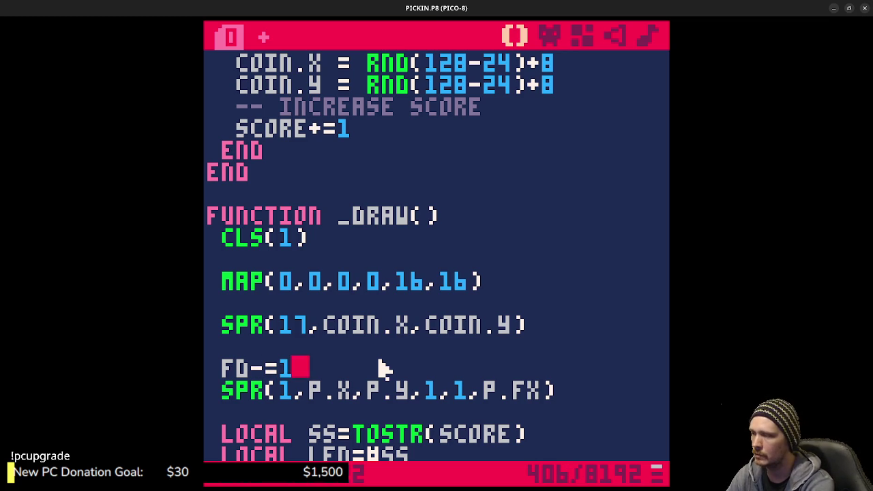
{"action": "key", "text": "Return"}
{"action": "type", "text": "IF"}
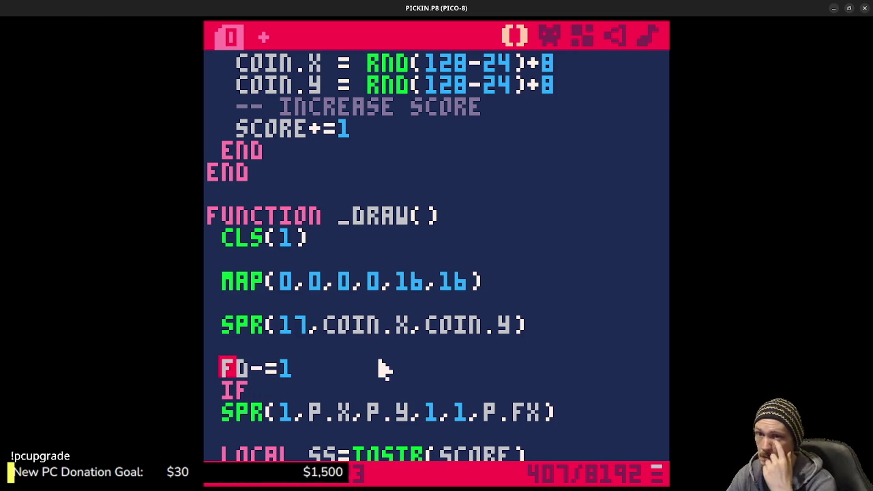
Add a third player field FT=0 after FD=4 in _INIT
{"action": "scroll", "coordinate": [382, 368], "scroll_direction": "up", "scroll_amount": 15}
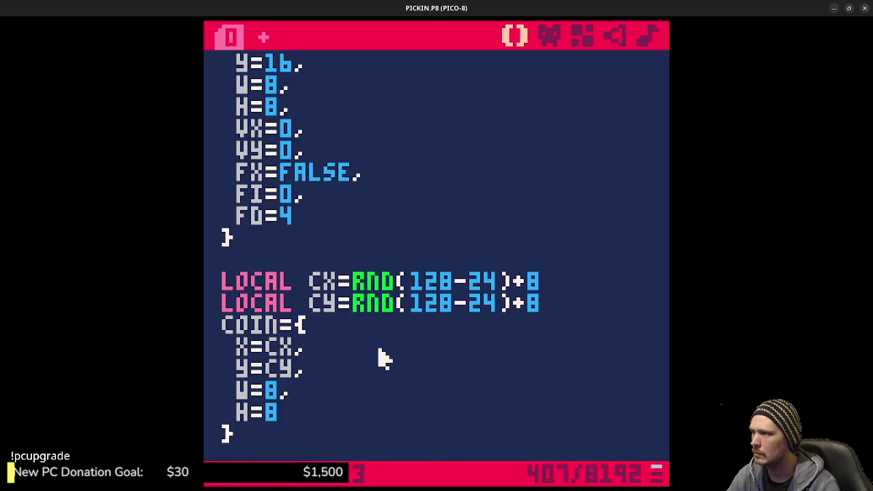
{"action": "left_click", "coordinate": [320, 218]}
{"action": "type", "text": ","}
{"action": "key", "text": "Return"}
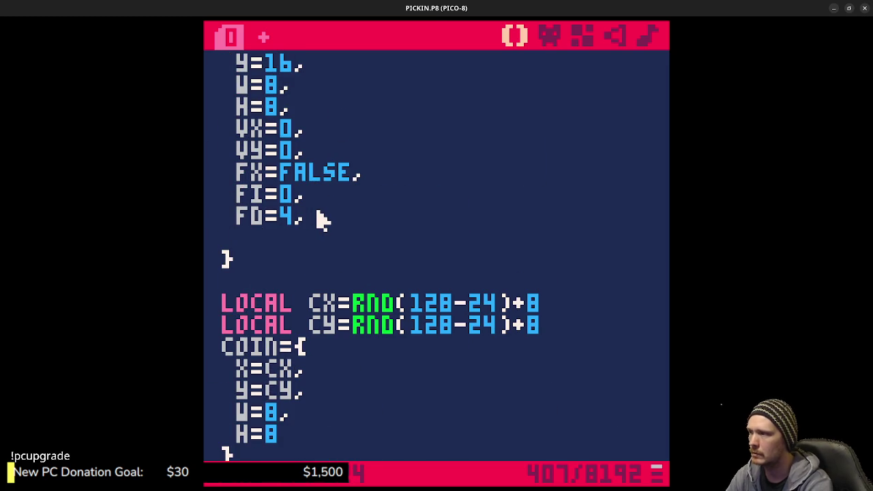
{"action": "type", "text": "FT=0"}
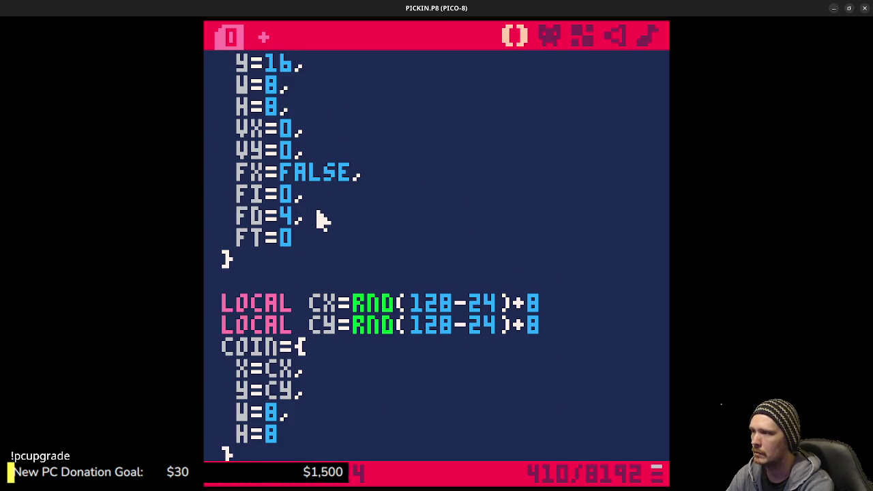
Replace FD-=1 with P.FT+=1 and write the condition IF P.FT>P.FD THEN
{"action": "scroll", "coordinate": [321, 218], "scroll_direction": "down", "scroll_amount": 16}
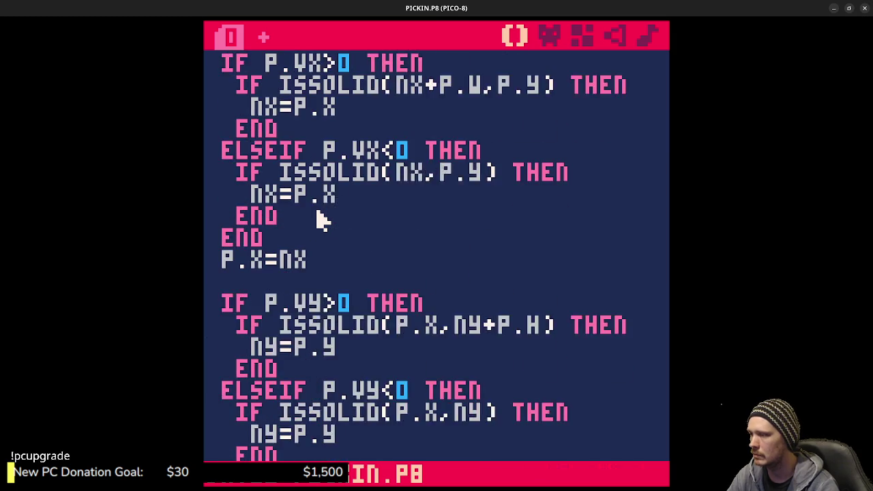
{"action": "scroll", "coordinate": [314, 245], "scroll_direction": "down", "scroll_amount": 5}
{"action": "scroll", "coordinate": [312, 358], "scroll_direction": "down", "scroll_amount": 5}
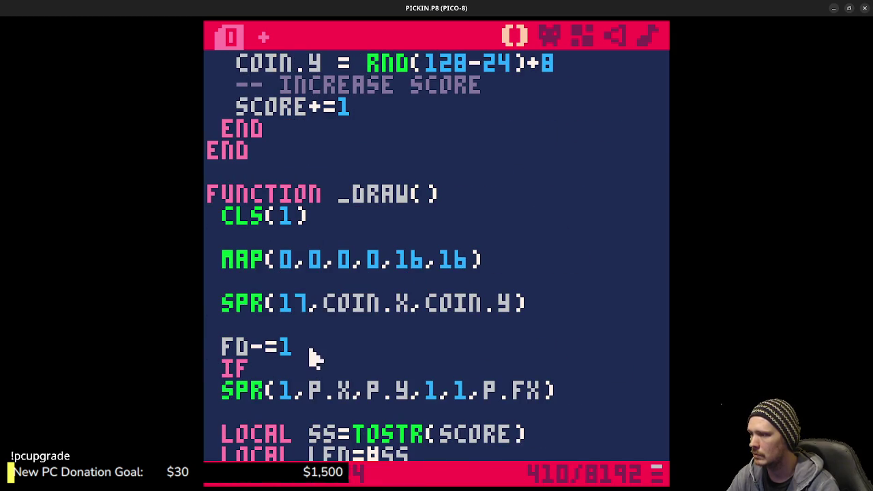
{"action": "left_click_drag", "start_coordinate": [307, 306], "coordinate": [226, 311]}
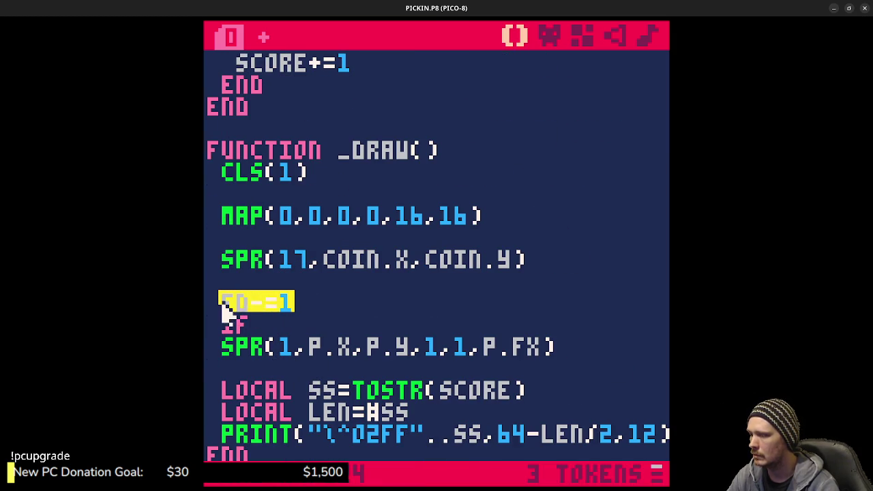
{"action": "type", "text": "FT+=1"}
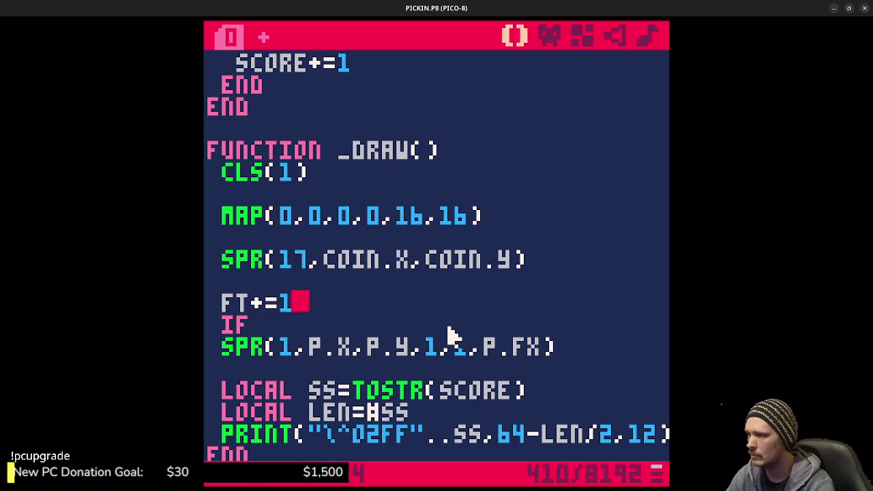
{"action": "key", "text": "Down"}
{"action": "type", "text": "FT"}
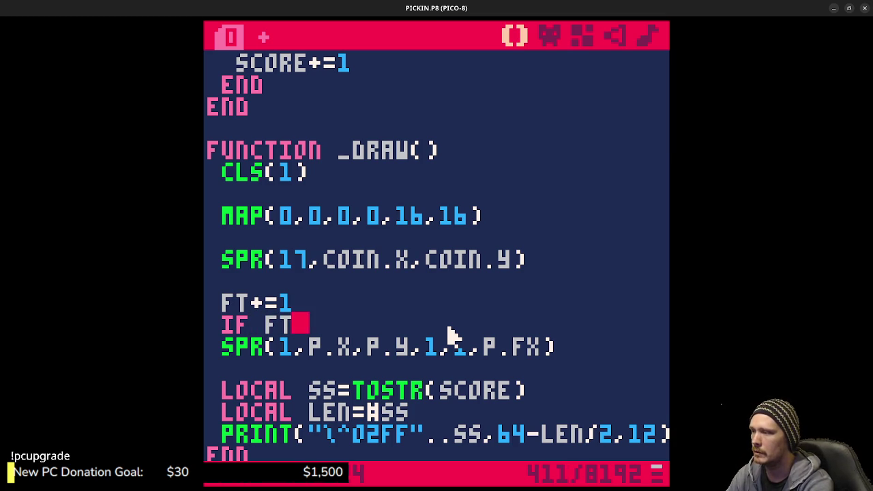
{"action": "type", "text": ">"}
{"action": "key", "text": "BackSpace"}
{"action": "key", "text": "BackSpace"}
{"action": "key", "text": "BackSpace"}
{"action": "type", "text": "P.FT"}
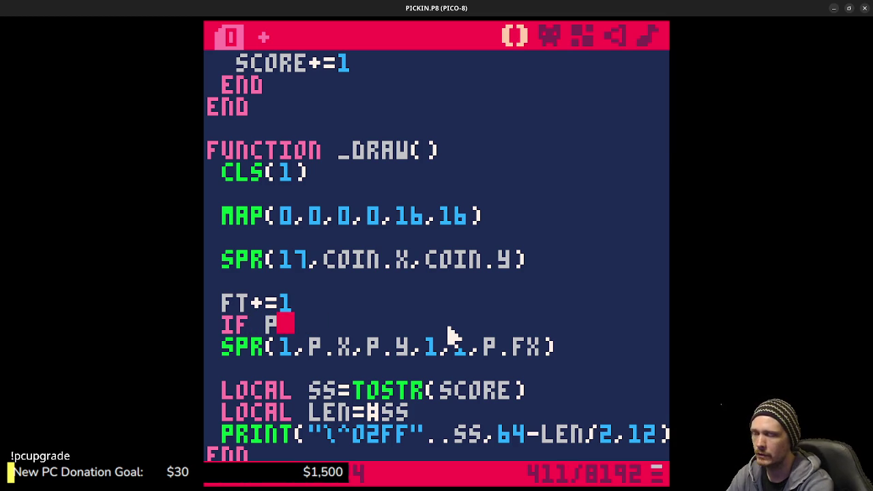
{"action": "key", "text": "Up"}
{"action": "key", "text": "Left"}
{"action": "key", "text": "Left"}
{"action": "key", "text": "Left"}
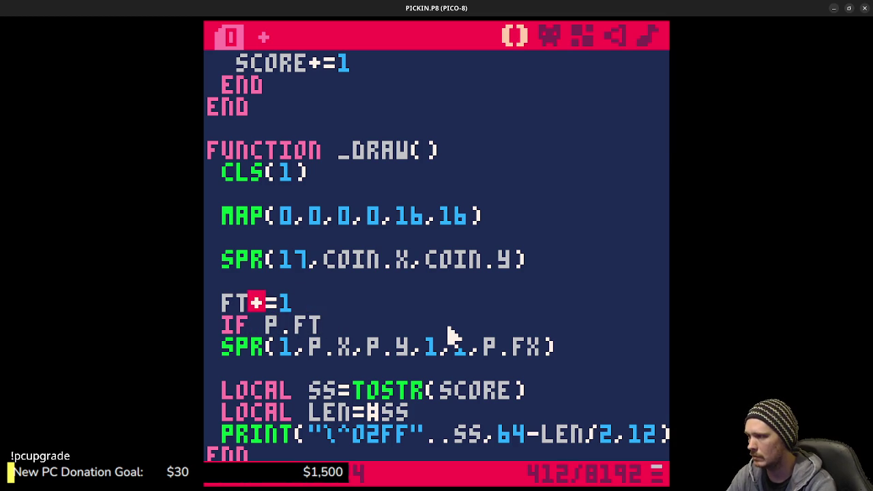
{"action": "type", "text": "P.FT"}
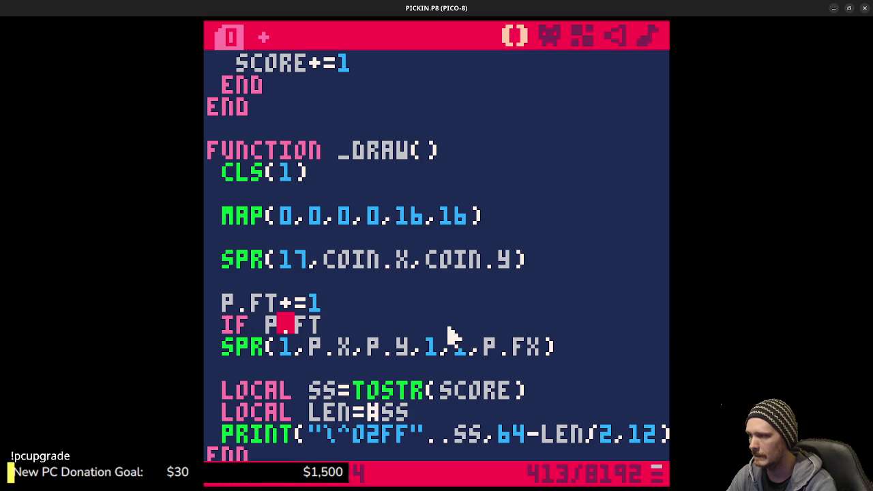
{"action": "type", "text": ">P.FD"}
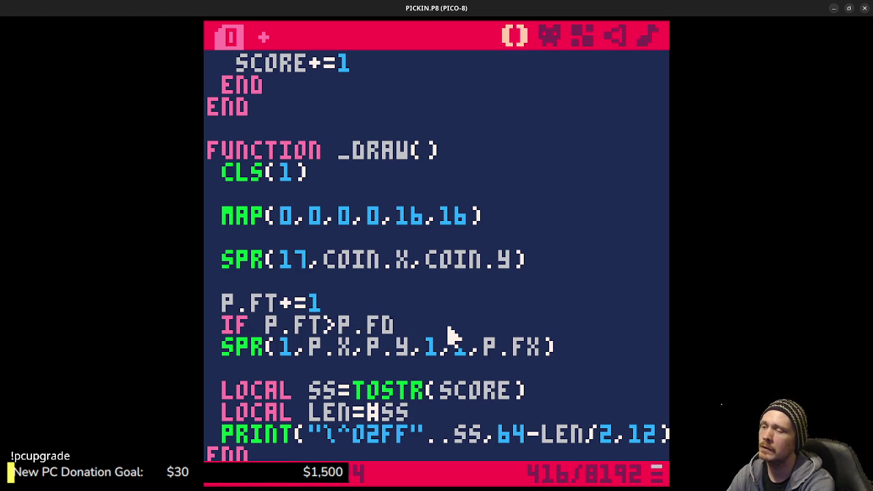
{"action": "type", "text": " THEN"}
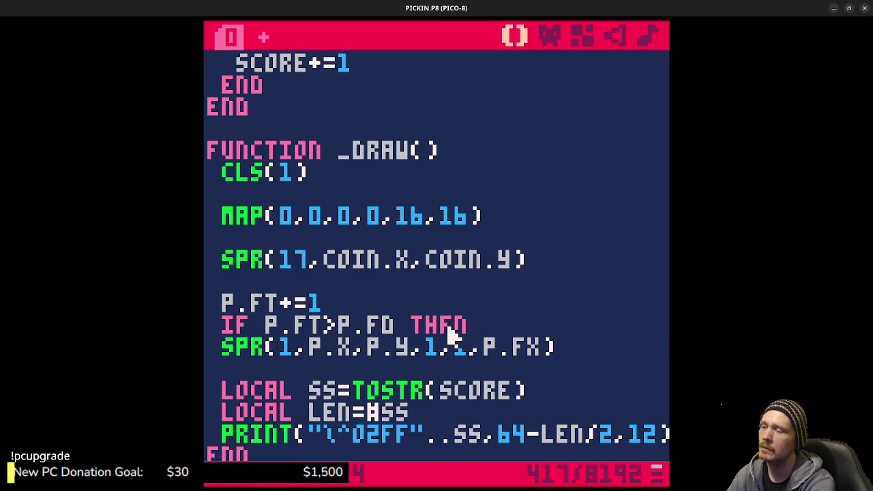
Fill the IF block with P.FT=0 and P.FI=P.FI%4, closed by END
{"action": "key", "text": "Return"}
{"action": "key", "text": "Return"}
{"action": "type", "text": "END"}
{"action": "key", "text": "Up"}
{"action": "type", "text": "P.FT=0"}
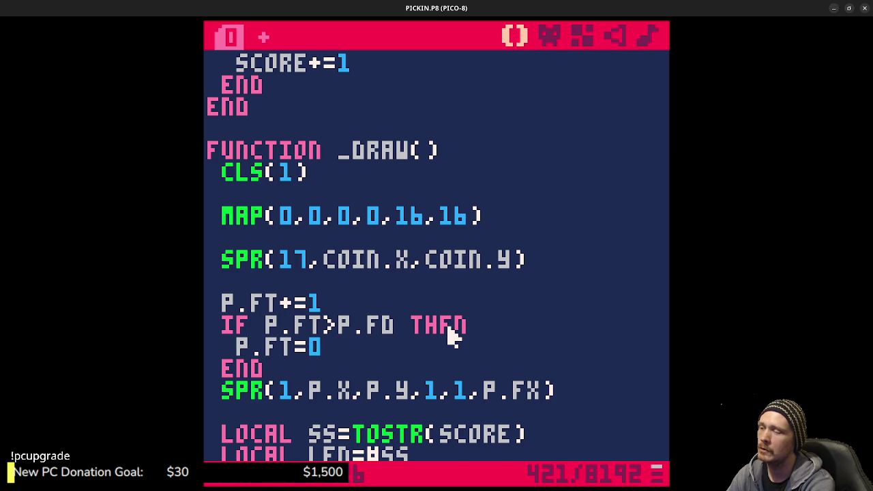
{"action": "key", "text": "Return"}
{"action": "type", "text": "P."}
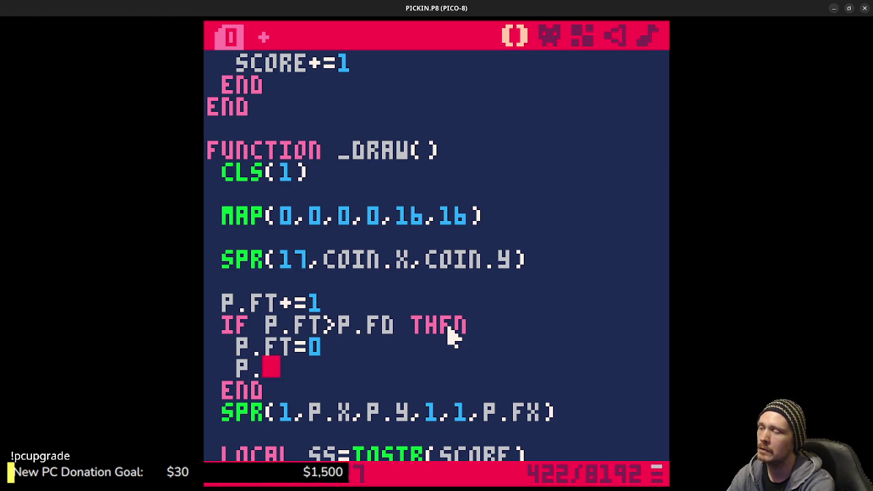
{"action": "type", "text": "FI"}
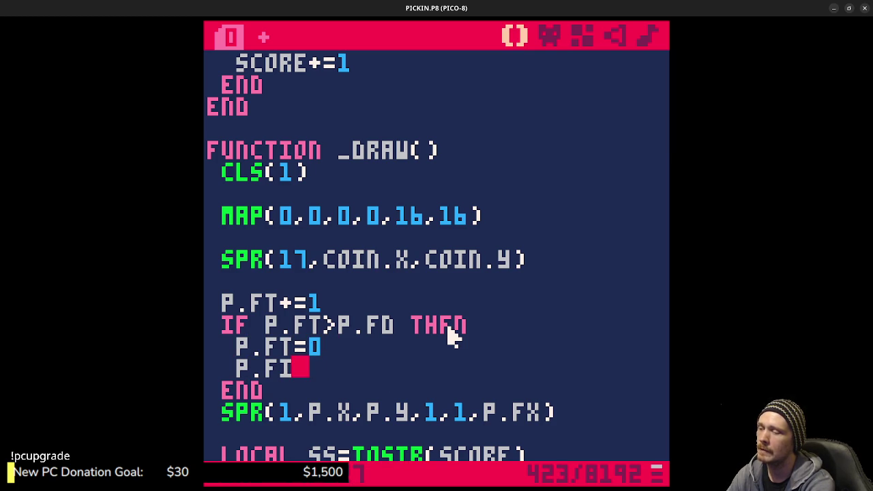
{"action": "type", "text": "=P"}
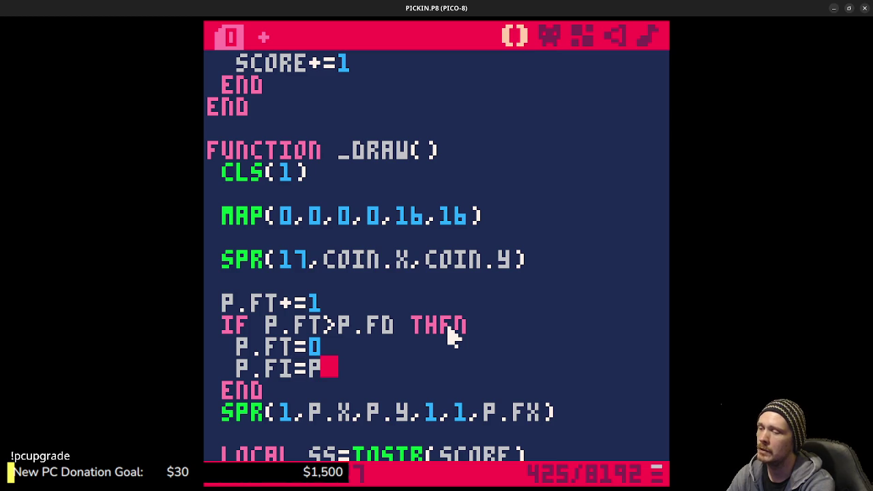
{"action": "type", "text": ".FI"}
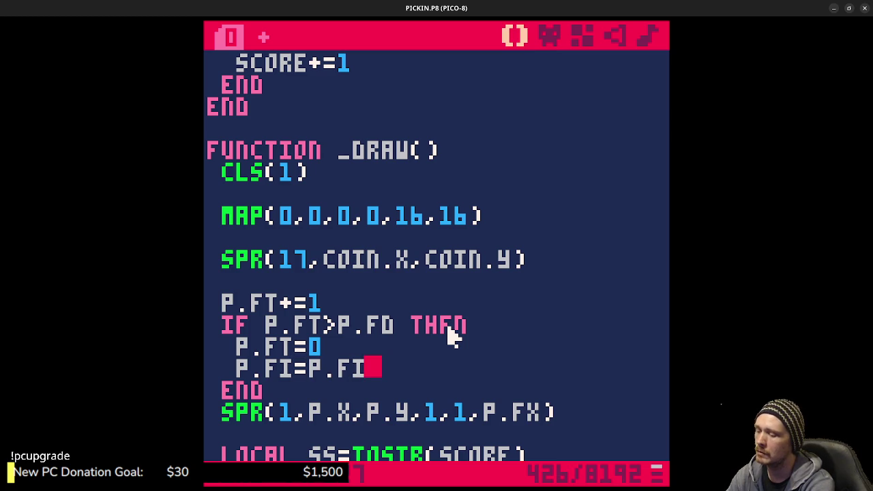
{"action": "type", "text": "%4"}
Append +P.FI to the goblin's sprite number and save PICKIN.P8
{"action": "key", "text": "ctrl+s"}
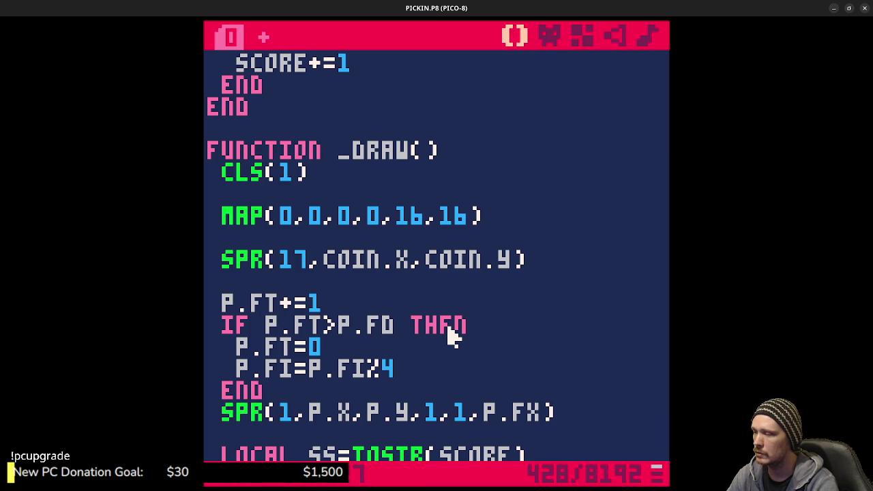
{"action": "type", "text": "+"}
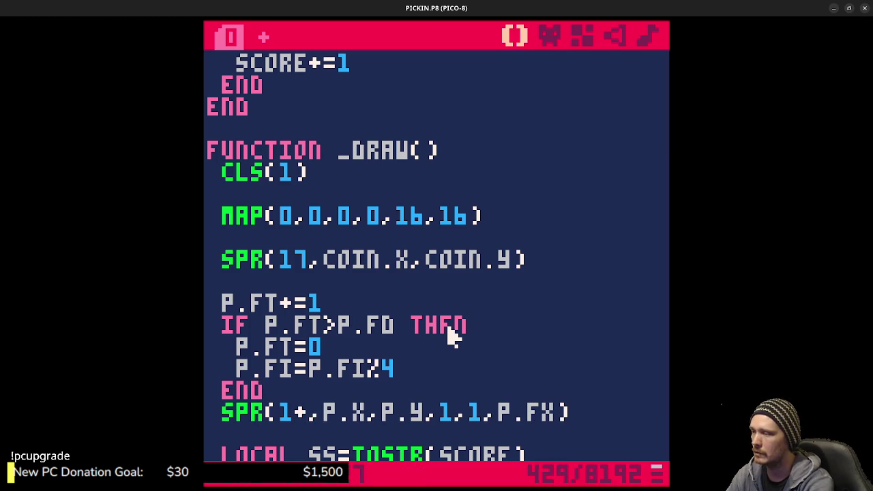
{"action": "type", "text": "P.FI"}
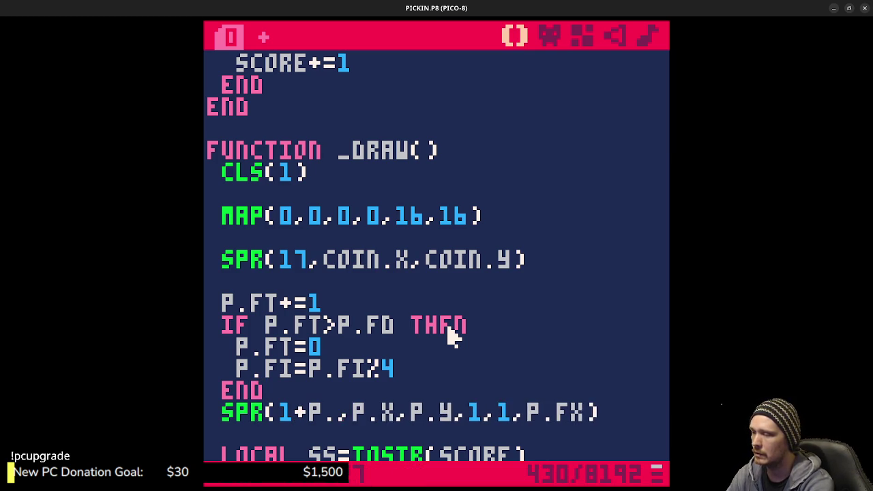
{"action": "key", "text": "ctrl+s"}
Test-run the animation, change the frame index line to P.FI+1, and test again
{"action": "key", "text": "ctrl+r"}
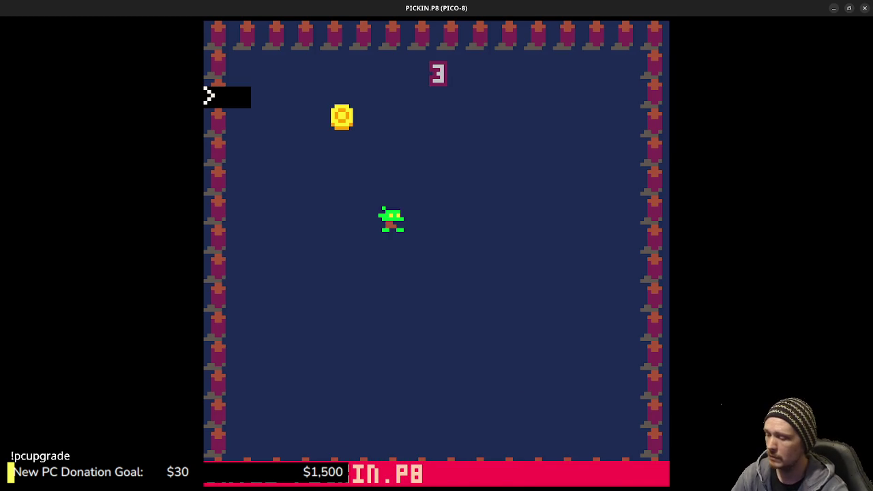
{"action": "key", "text": "Right"}
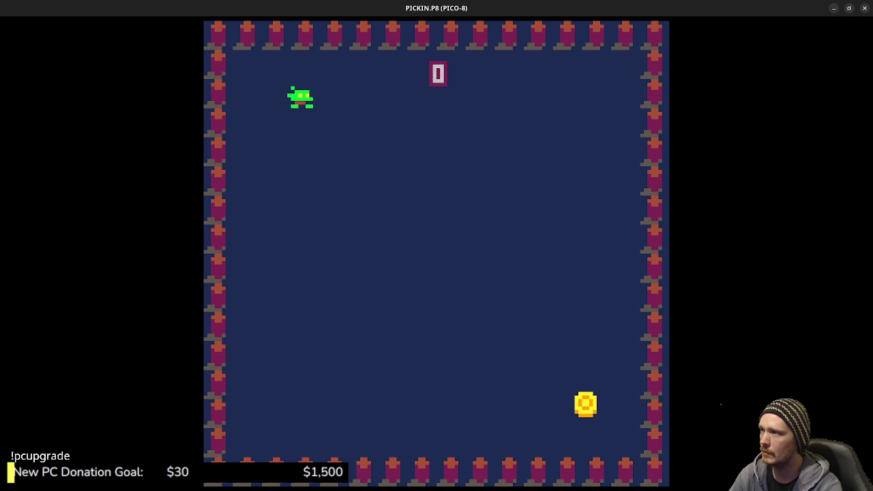
{"action": "key", "text": "Down"}
{"action": "key", "text": "Escape"}
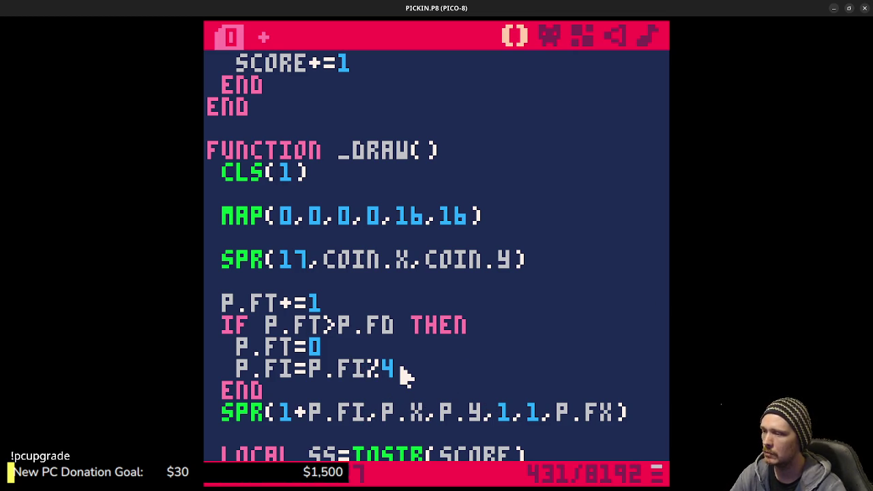
{"action": "type", "text": "+1"}
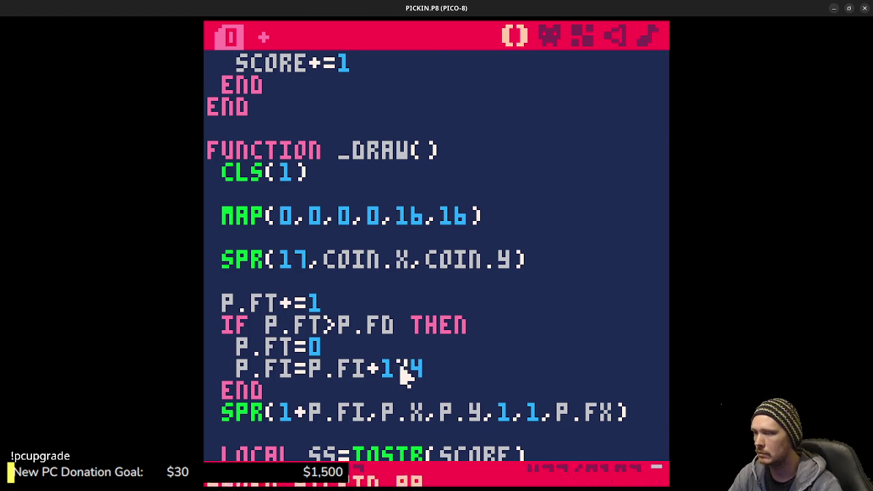
{"action": "key", "text": "ctrl+r"}
{"action": "key", "text": "Left"}
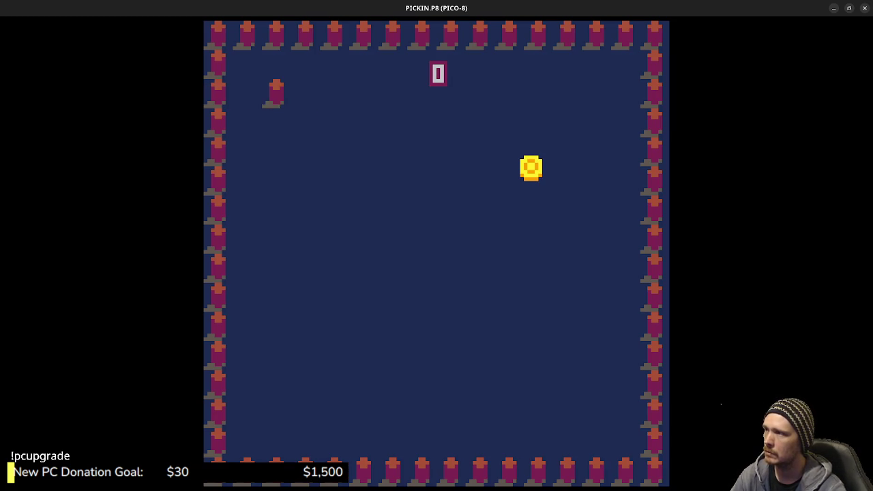
{"action": "key", "text": "Escape"}
Try modulo 3 for the frame index, then restore it to %4 and save
{"action": "left_click", "coordinate": [432, 374]}
{"action": "key", "text": "BackSpace"}
{"action": "type", "text": "3"}
{"action": "key", "text": "ctrl+s"}
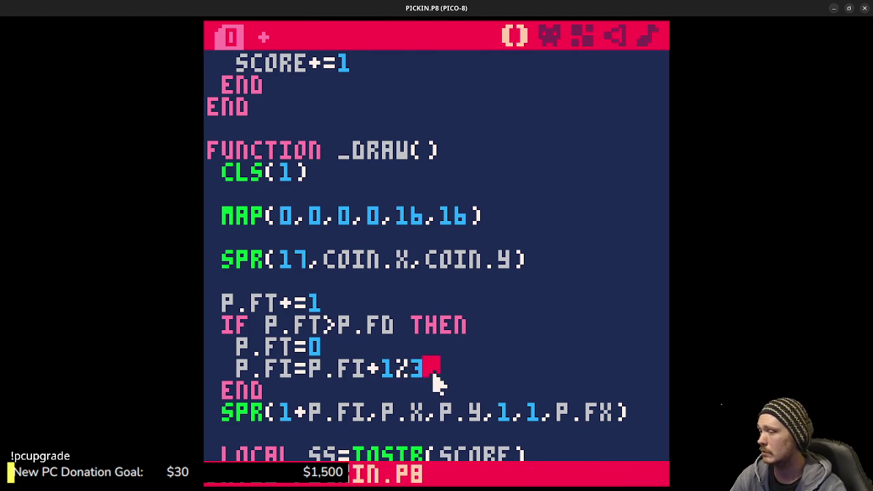
{"action": "key", "text": "ctrl+r"}
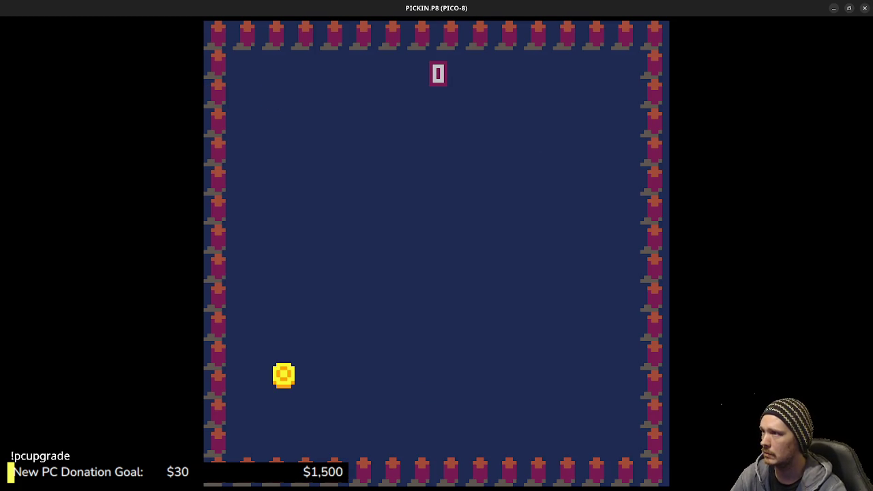
{"action": "key", "text": "Escape"}
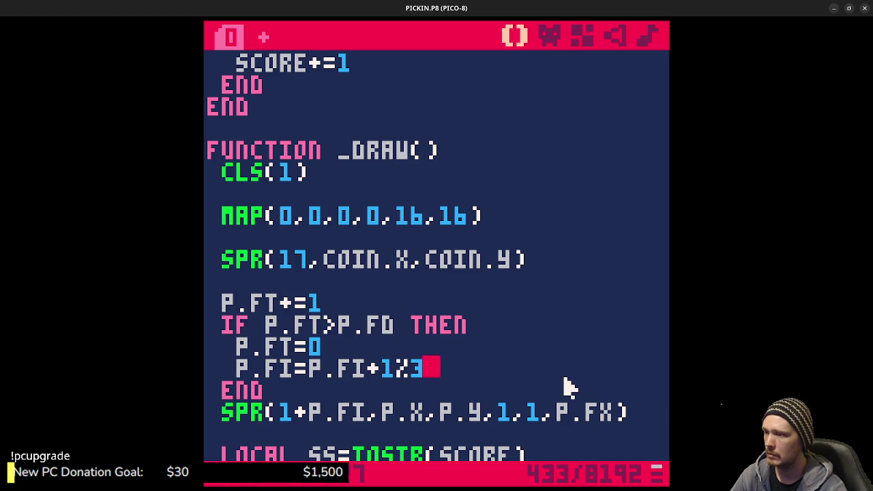
{"action": "key", "text": "BackSpace"}
{"action": "type", "text": "4"}
{"action": "key", "text": "Left"}
{"action": "key", "text": "Left"}
{"action": "key", "text": "ctrl+s"}
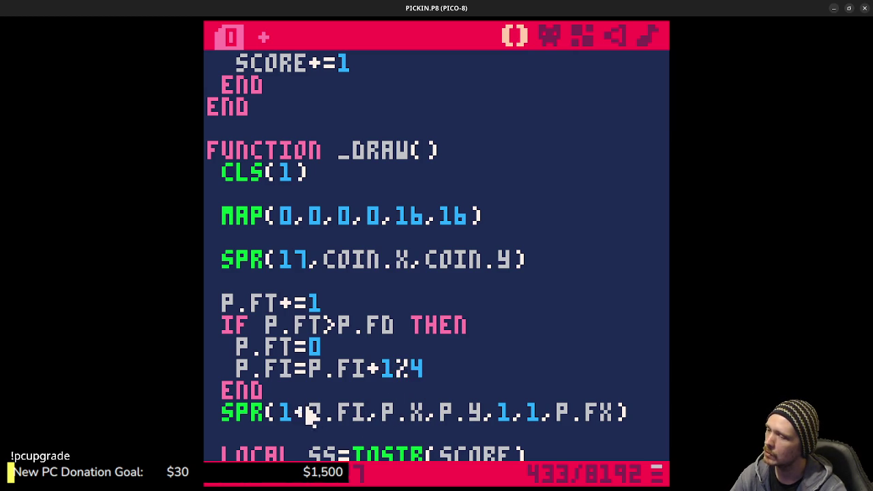
Switch to the sprite editor and review goblin walk frames 001–004
{"action": "left_click", "coordinate": [550, 37]}
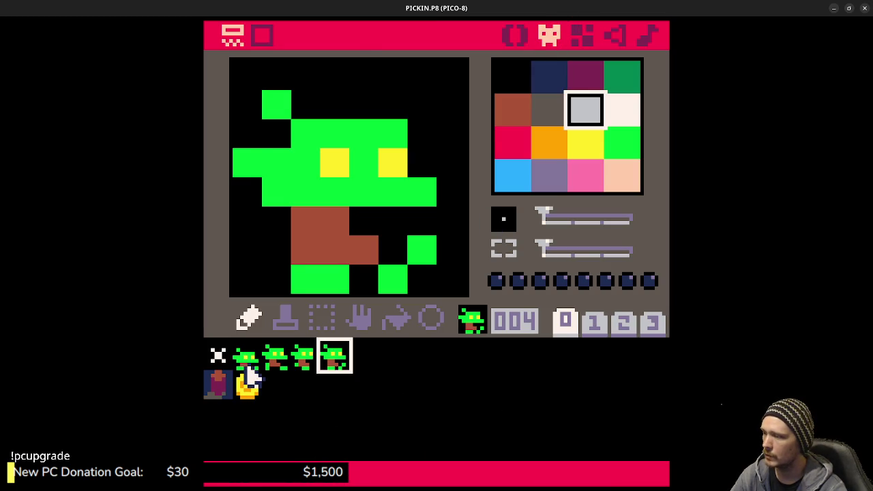
{"action": "left_click", "coordinate": [250, 365]}
{"action": "left_click", "coordinate": [281, 362]}
{"action": "left_click", "coordinate": [305, 363]}
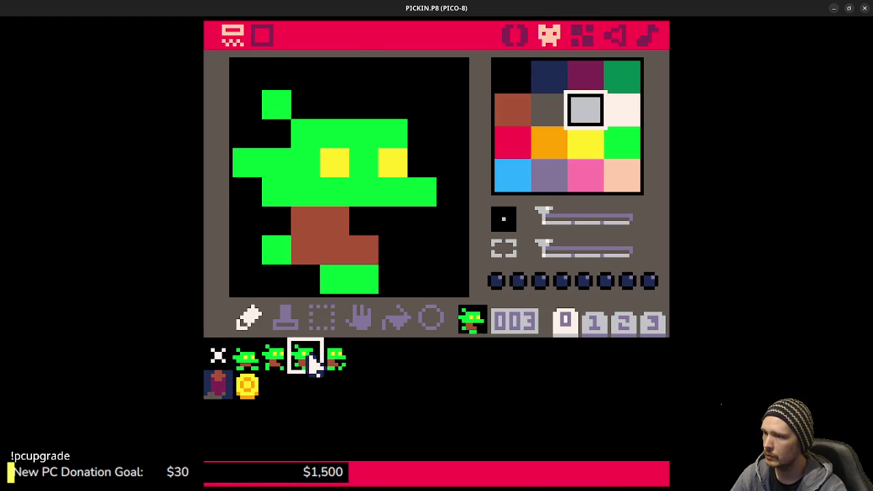
{"action": "left_click", "coordinate": [329, 365]}
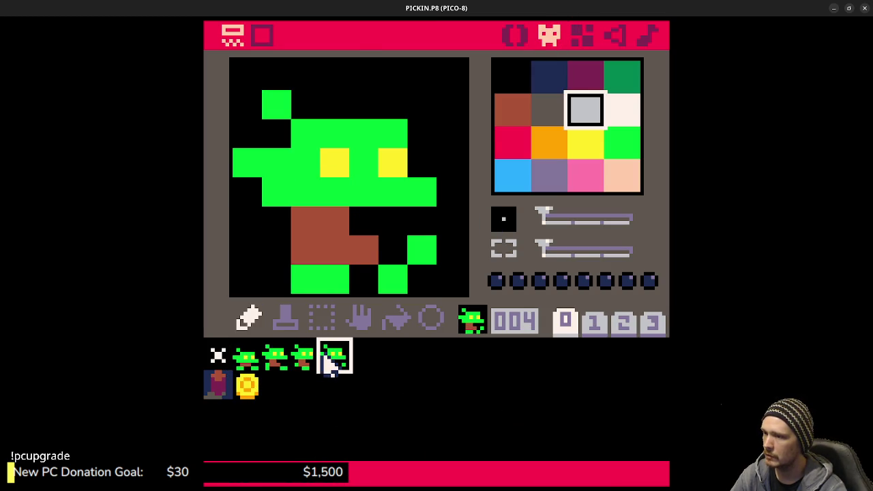
Recheck sprites 000–003, then minimize PICO-8 to reveal the Usagi Engine browser page
{"action": "left_click", "coordinate": [218, 358]}
{"action": "left_click", "coordinate": [247, 362]}
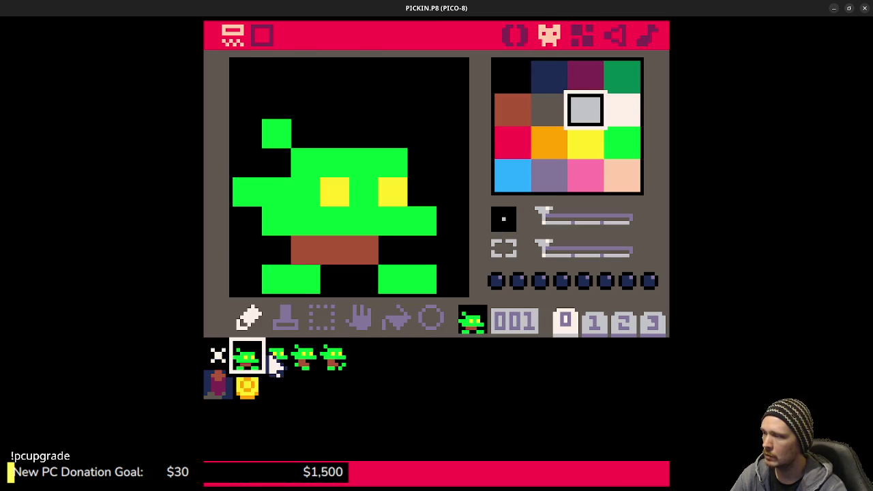
{"action": "left_click", "coordinate": [275, 362]}
{"action": "left_click", "coordinate": [304, 362]}
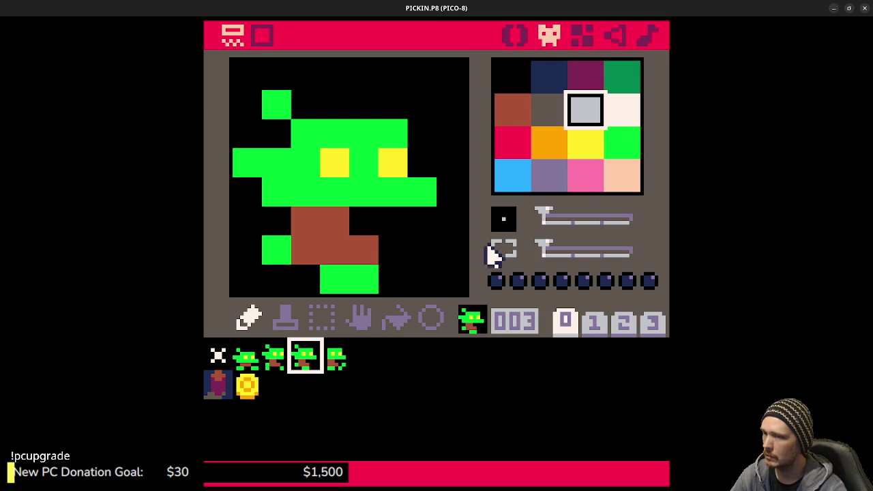
{"action": "left_click", "coordinate": [833, 12]}
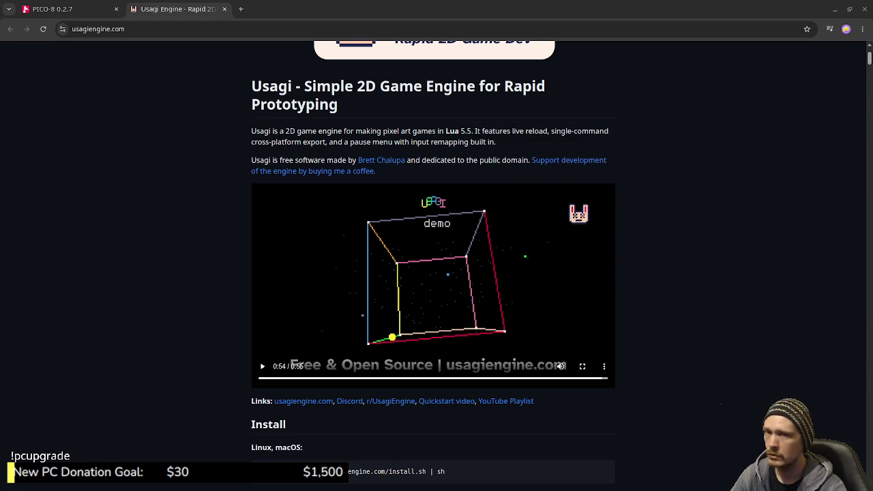
{"action": "key", "text": "alt+Tab"}
Return from the browser to PICO-8's code view showing the _draw frame-timer code
{"action": "key", "text": "alt+Left"}
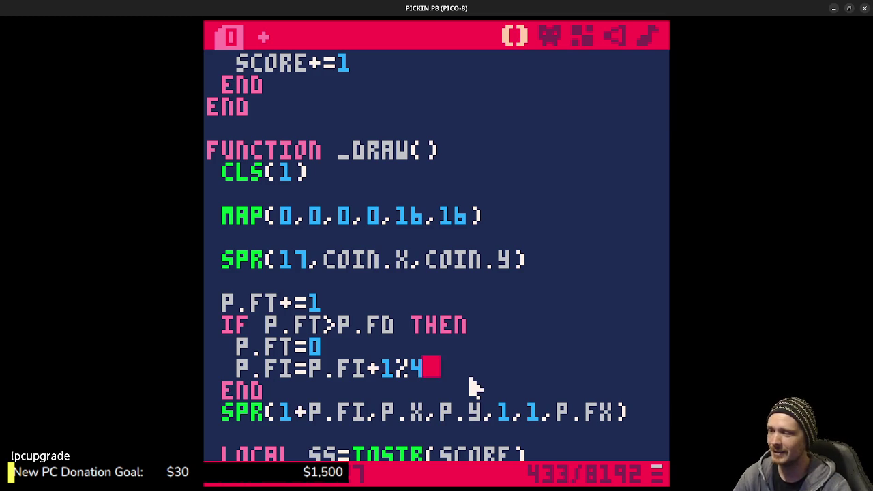
Save and run the cart to view the current walk animation, then return to the code
{"action": "key", "text": "ctrl+s"}
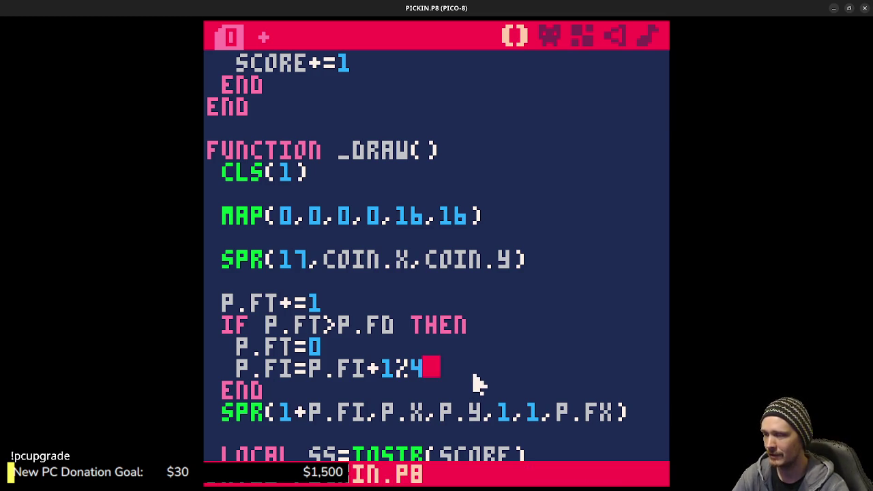
{"action": "key", "text": "ctrl+r"}
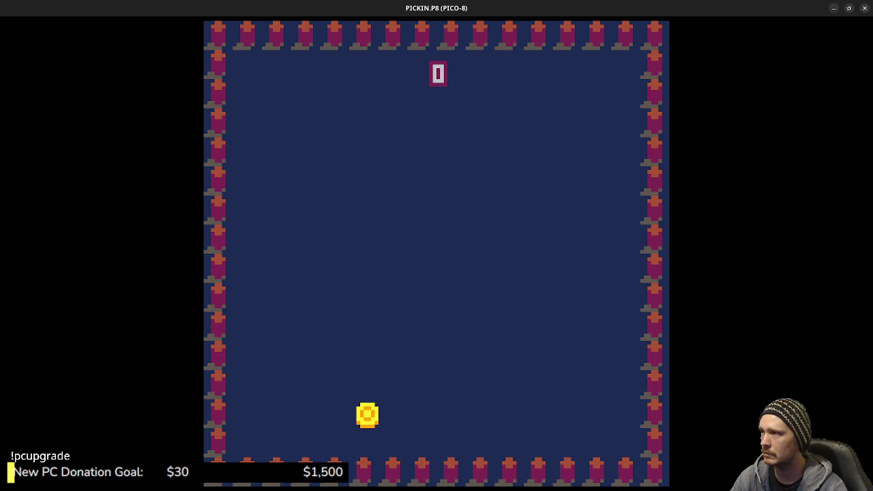
{"action": "key", "text": "Escape"}
{"action": "key", "text": "Escape"}
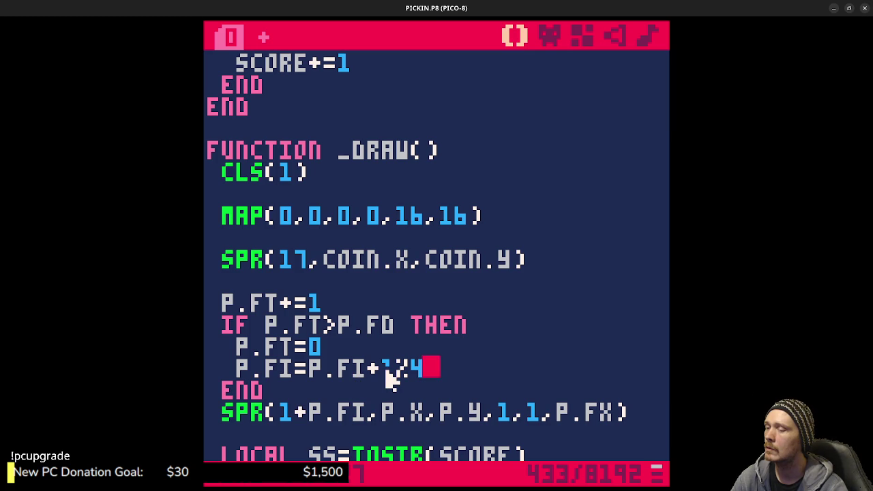
Change the frame step to P.FI=(P.FI+1)%4, save, and test walking right and down
{"action": "left_click", "coordinate": [315, 369]}
{"action": "type", "text": "("}
{"action": "key", "text": "Right"}
{"action": "key", "text": "Right"}
{"action": "key", "text": "Right"}
{"action": "key", "text": "Right"}
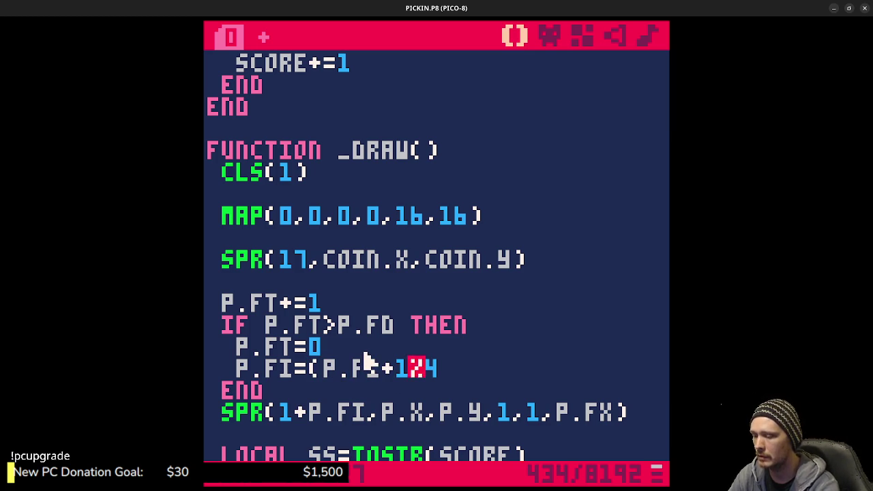
{"action": "type", "text": ")"}
{"action": "key", "text": "ctrl+s"}
{"action": "key", "text": "ctrl+r"}
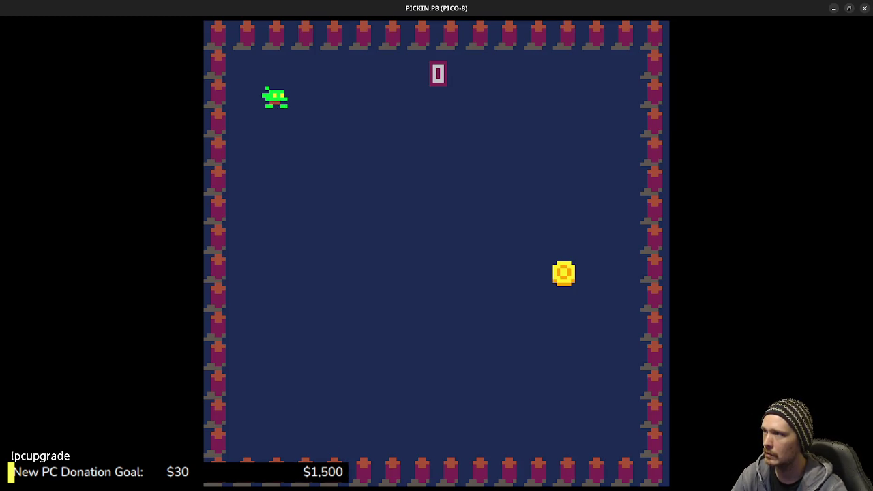
{"action": "key", "text": "Right"}
{"action": "key", "text": "Down"}
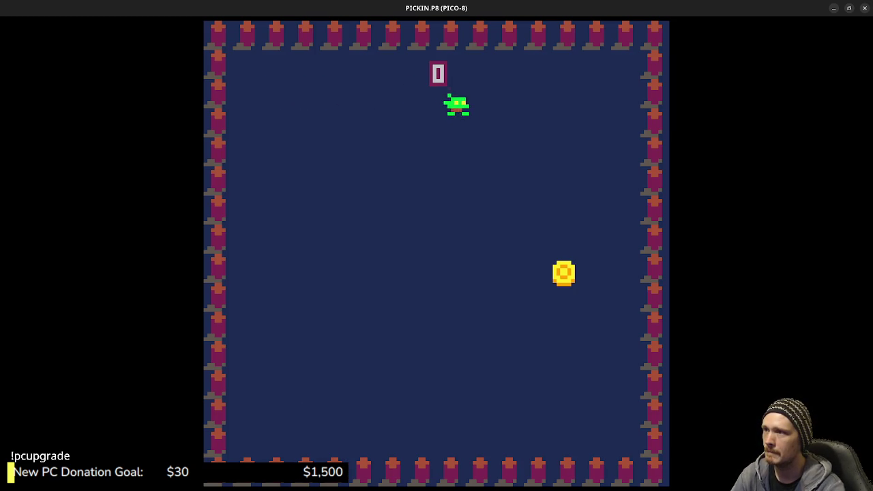
{"action": "key", "text": "Escape"}
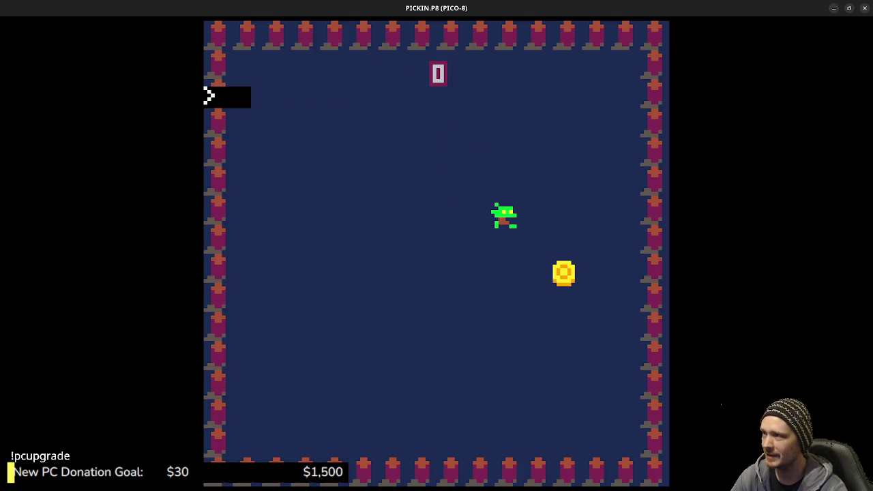
{"action": "key", "text": "Escape"}
Check the frame delay FD in _INIT, then save and rerun the game
{"action": "scroll", "coordinate": [368, 352], "scroll_direction": "up", "scroll_amount": 20}
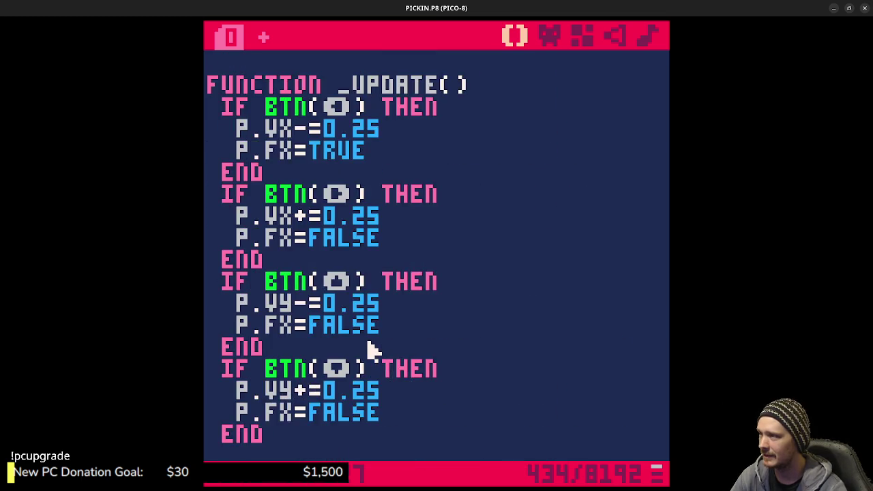
{"action": "scroll", "coordinate": [368, 346], "scroll_direction": "up", "scroll_amount": 5}
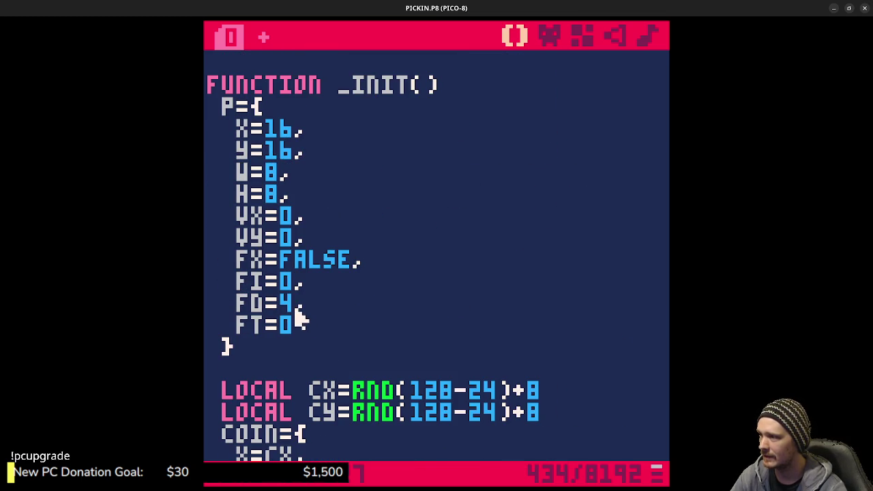
{"action": "left_click", "coordinate": [296, 307]}
{"action": "key", "text": "ctrl+s"}
{"action": "key", "text": "ctrl+r"}
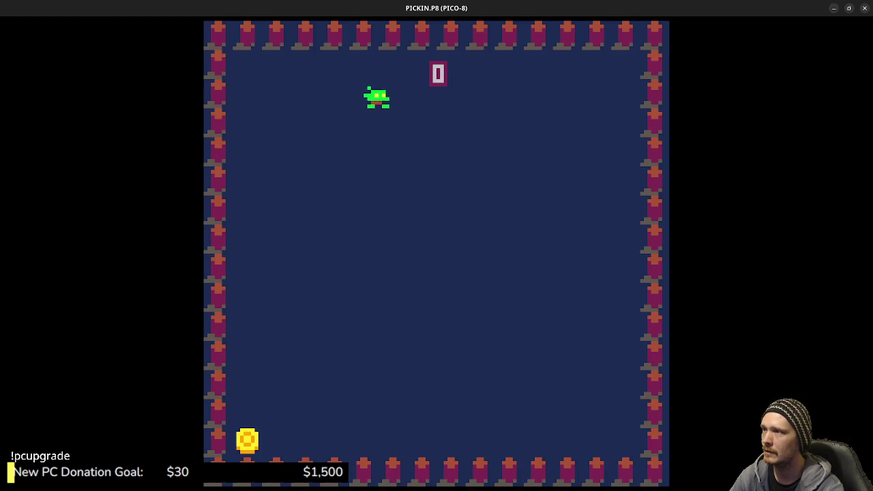
{"action": "key", "text": "Escape"}
{"action": "scroll", "coordinate": [327, 380], "scroll_direction": "down", "scroll_amount": 6}
{"action": "scroll", "coordinate": [328, 394], "scroll_direction": "down", "scroll_amount": 20}
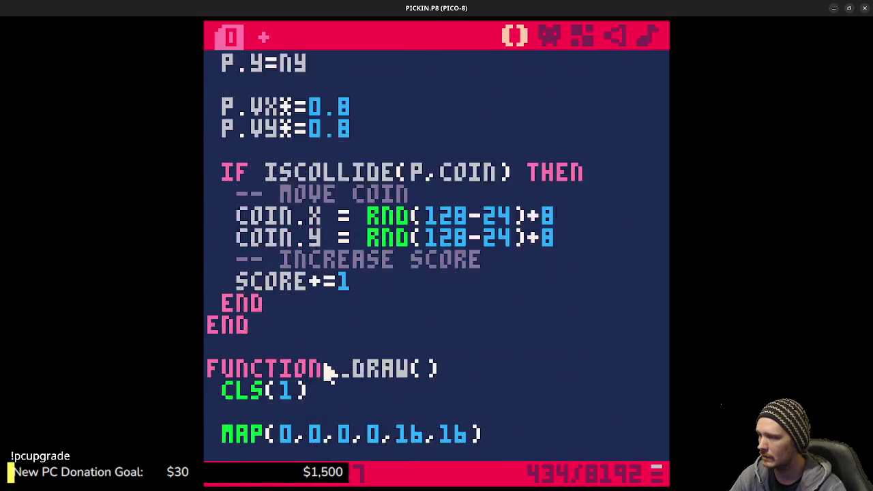
{"action": "scroll", "coordinate": [331, 368], "scroll_direction": "down", "scroll_amount": 3}
Turn the END into an ELSE branch setting P.FT=0 and P.FI=0, closed by a new END
{"action": "left_click", "coordinate": [284, 345]}
{"action": "key", "text": "BackSpace"}
{"action": "key", "text": "BackSpace"}
{"action": "type", "text": "E"}
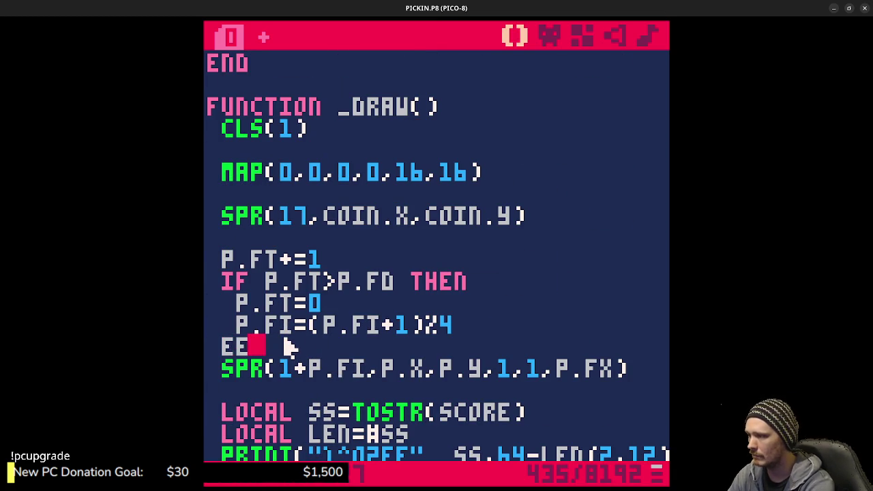
{"action": "type", "text": "LSE"}
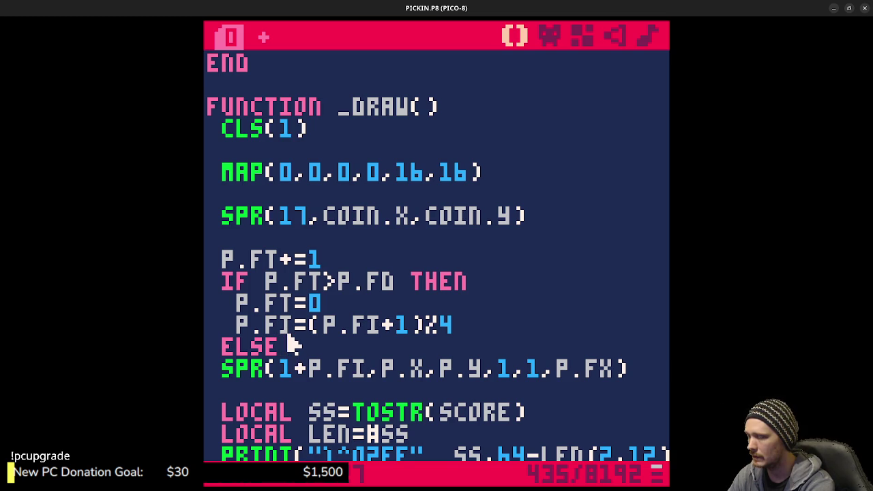
{"action": "key", "text": "Return"}
{"action": "key", "text": "Return"}
{"action": "type", "text": "END"}
{"action": "key", "text": "Up"}
{"action": "type", "text": "P.FI="}
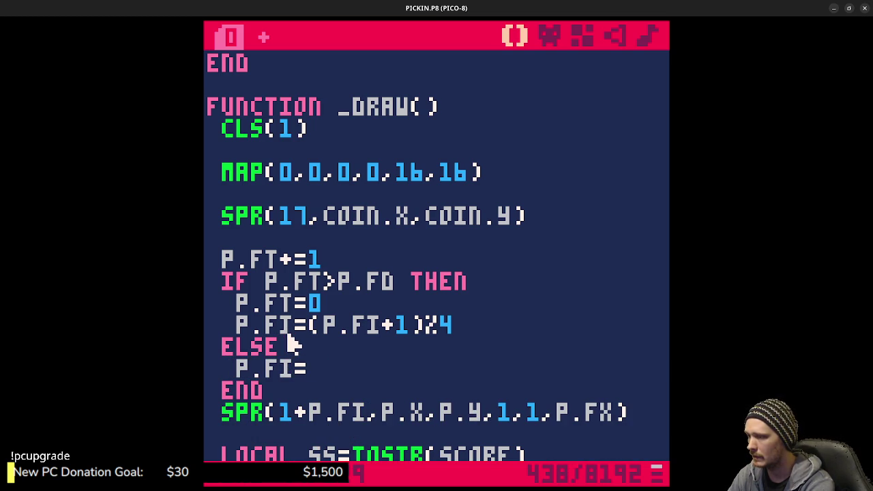
{"action": "type", "text": "0"}
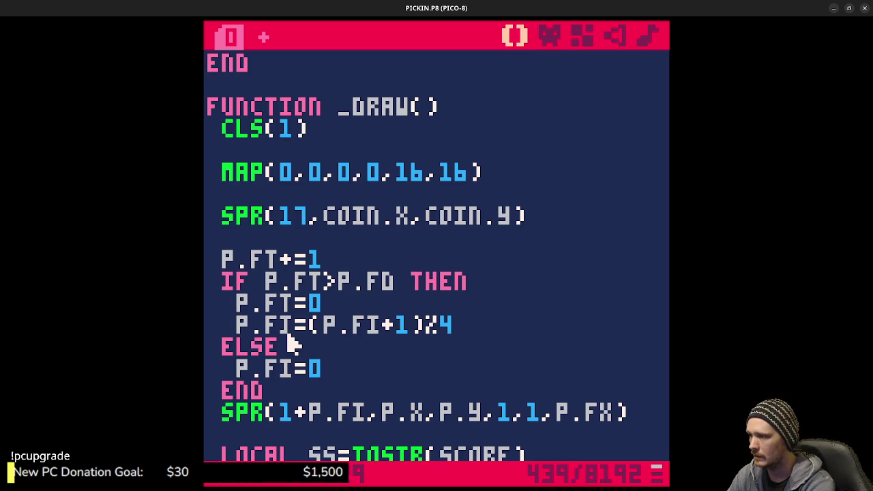
{"action": "key", "text": "Up"}
{"action": "key", "text": "Return"}
{"action": "type", "text": "P"}
{"action": "key", "text": "BackSpace"}
{"action": "type", "text": "P.FT=0"}
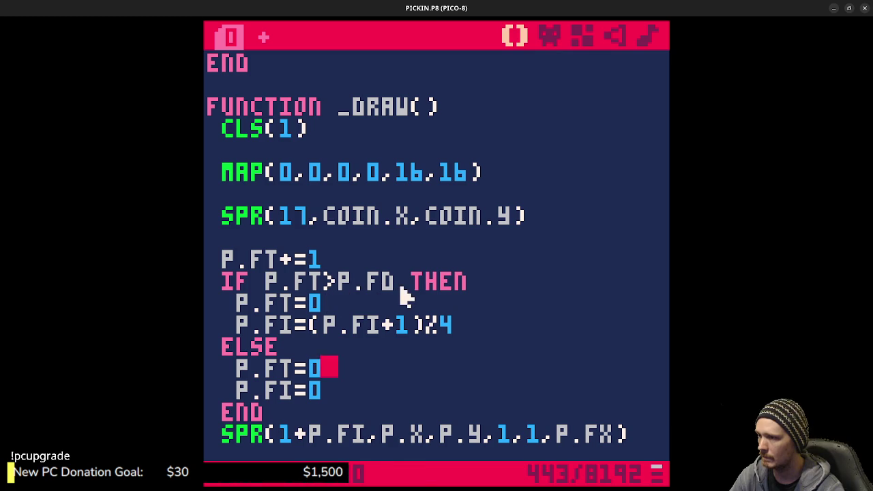
Add AND ABS(P.VX)>0 OR ABS(P.VY)>0 to the frame-timer condition before THEN
{"action": "left_click", "coordinate": [402, 288]}
{"action": "type", "text": "AND P.VX "}
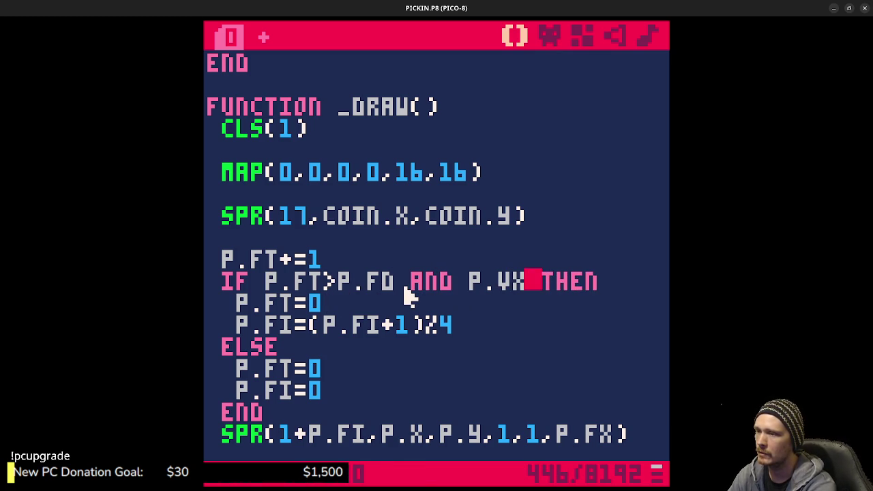
{"action": "type", "text": ">0"}
{"action": "key", "text": "BackSpace"}
{"action": "key", "text": "BackSpace"}
{"action": "key", "text": "BackSpace"}
{"action": "key", "text": "BackSpace"}
{"action": "key", "text": "BackSpace"}
{"action": "type", "text": "ABS("}
{"action": "type", "text": "P.VX)"}
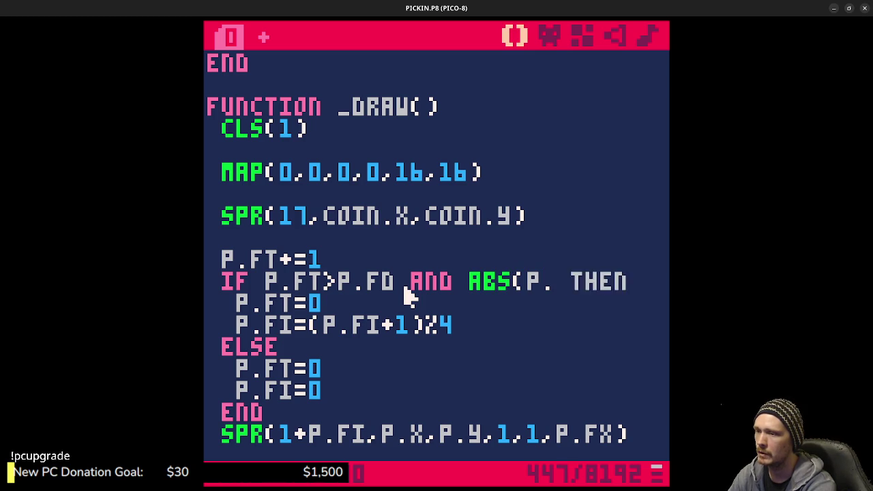
{"action": "type", "text": ">0 OR ABS(P.VY"}
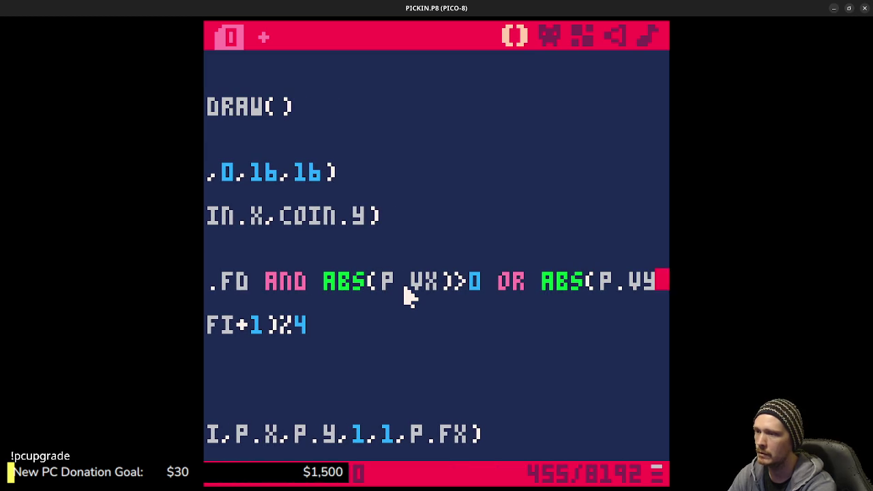
{"action": "type", "text": ")>0"}
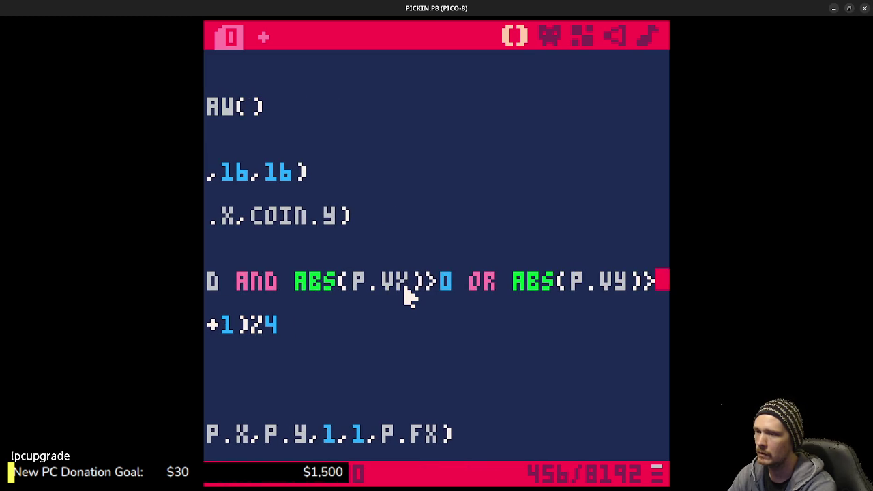
{"action": "type", "text": " T"}
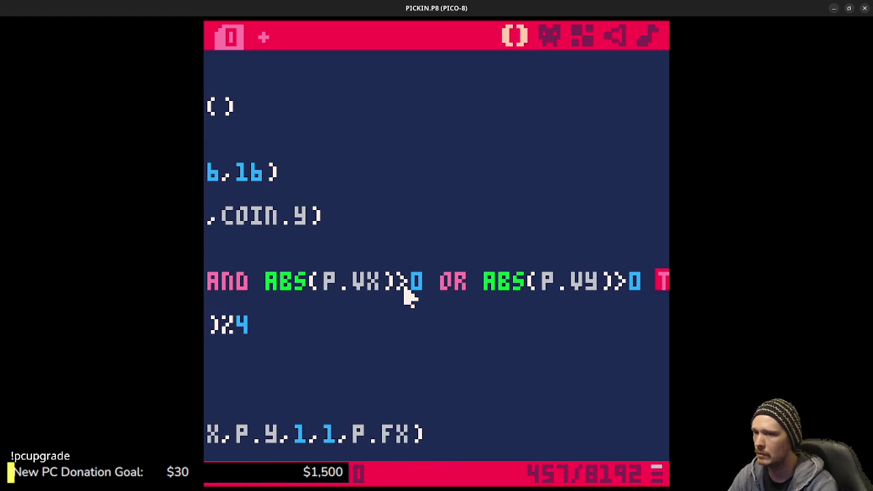
Run the cart and walk the goblin right and down to test the movement check
{"action": "key", "text": "ctrl+r"}
{"action": "key", "text": "Right"}
{"action": "key", "text": "Down"}
{"action": "key", "text": "Down"}
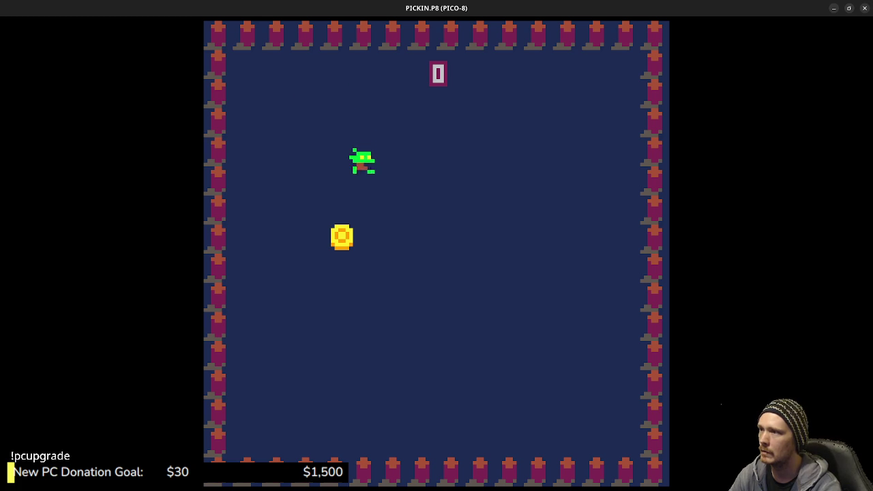
{"action": "key", "text": "Right"}
{"action": "key", "text": "Escape"}
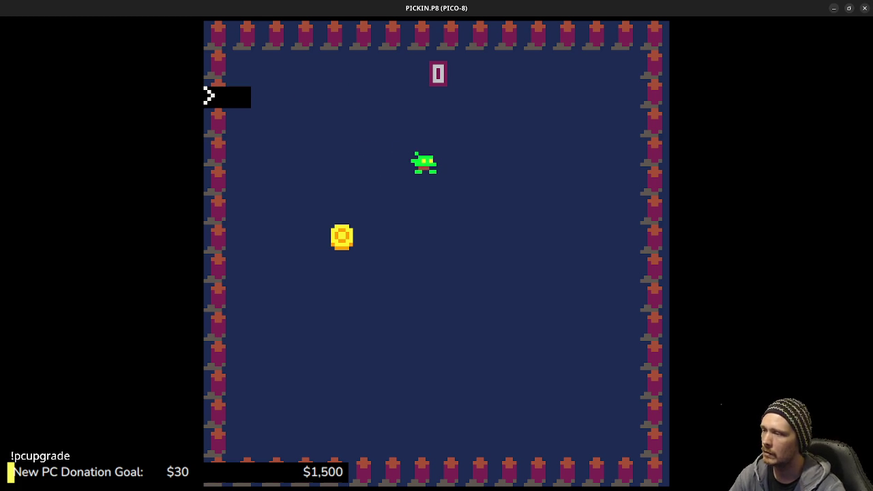
{"action": "key", "text": "Escape"}
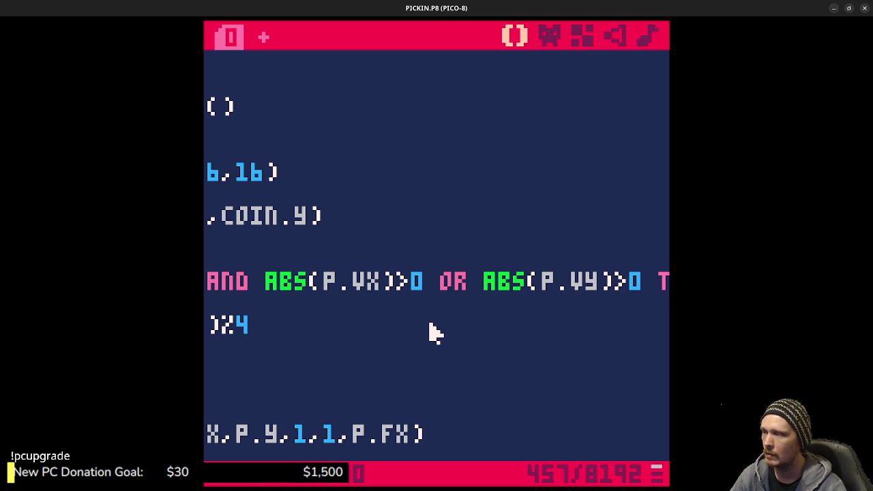
Group the velocity tests as (ABS(P.VX)>0 OR ABS(P.VY)>0) and save the cart
{"action": "left_click", "coordinate": [268, 279]}
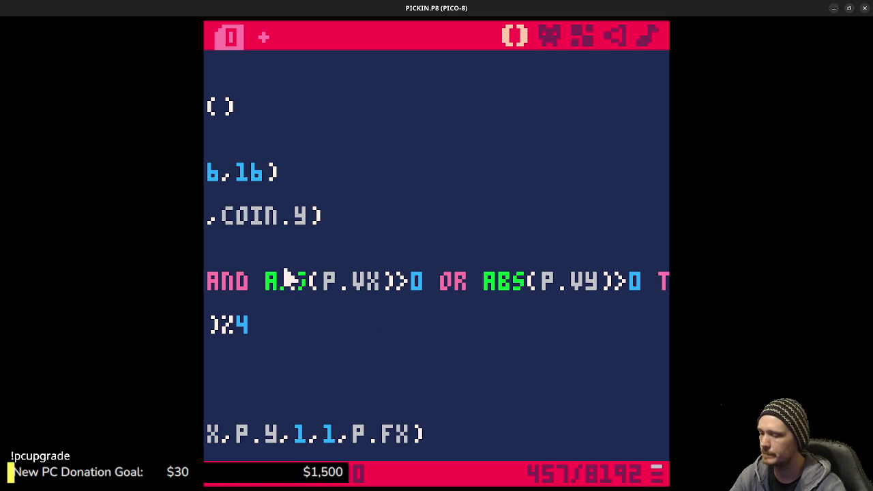
{"action": "type", "text": "("}
{"action": "left_click", "coordinate": [645, 284]}
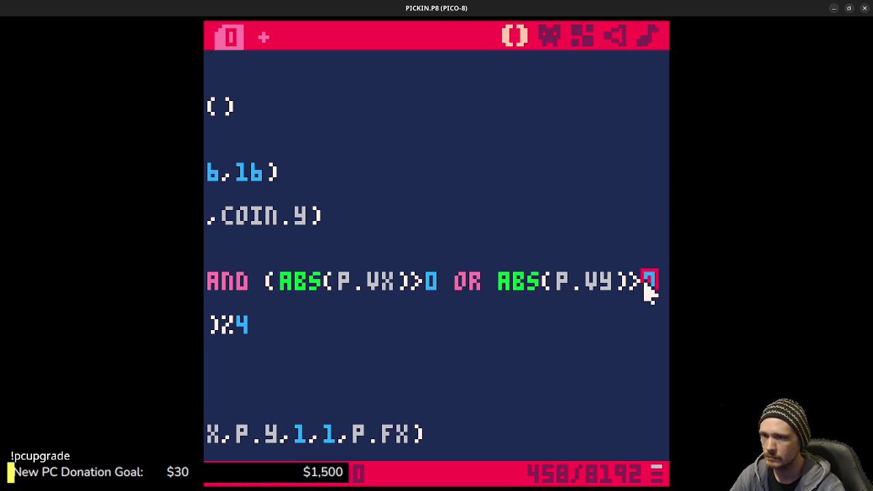
{"action": "key", "text": "Right"}
{"action": "key", "text": "Left"}
{"action": "key", "text": "Left"}
{"action": "key", "text": "Right"}
{"action": "type", "text": ")"}
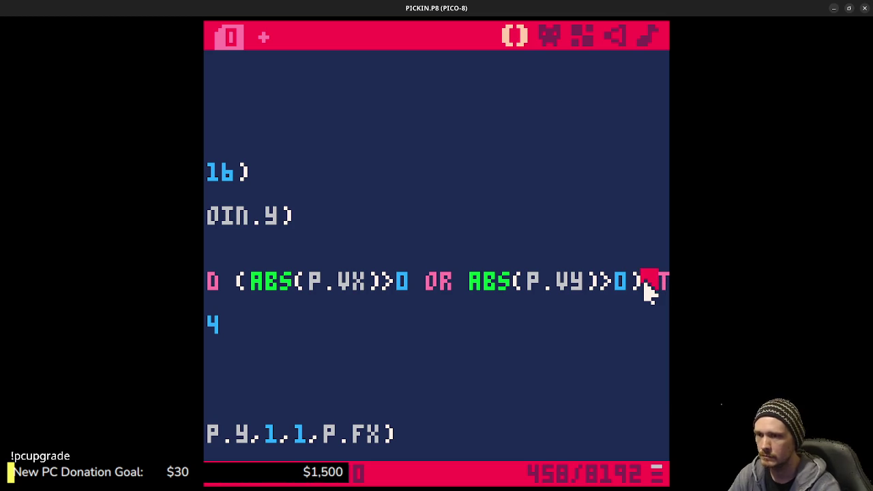
{"action": "key", "text": "ctrl+s"}
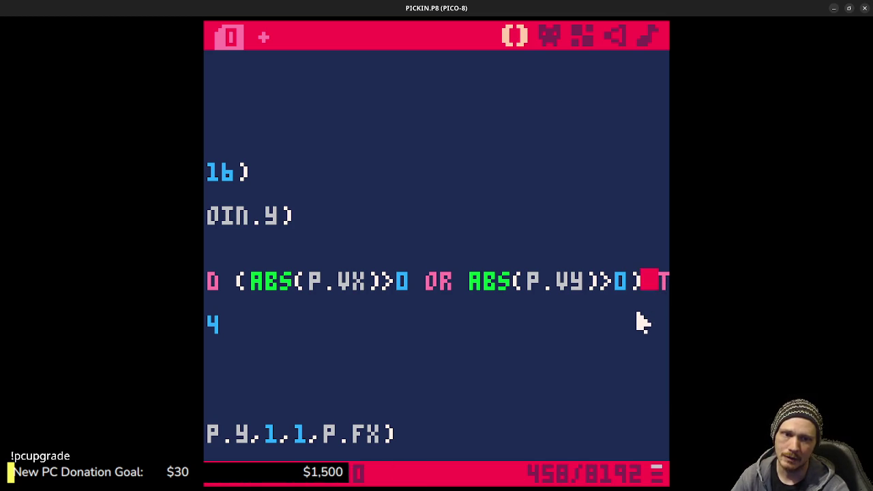
Save and rerun the game, walking the goblin right and down to test the grouping
{"action": "key", "text": "ctrl+s"}
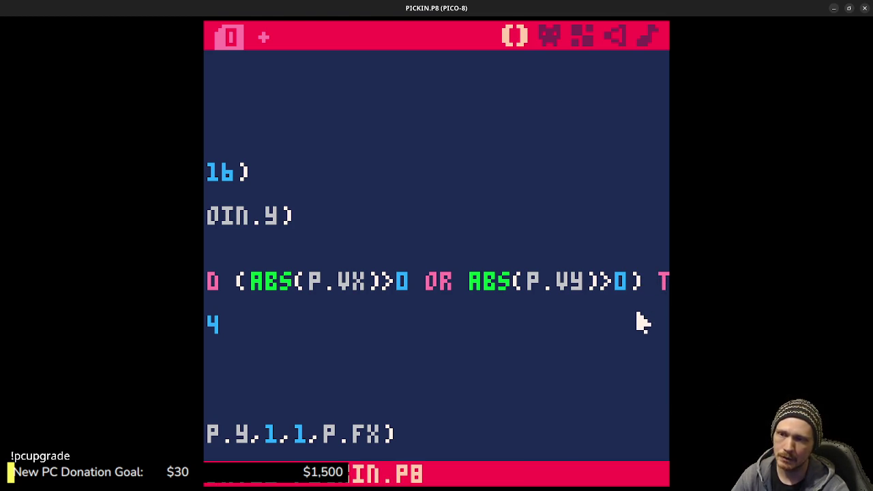
{"action": "key", "text": "ctrl+r"}
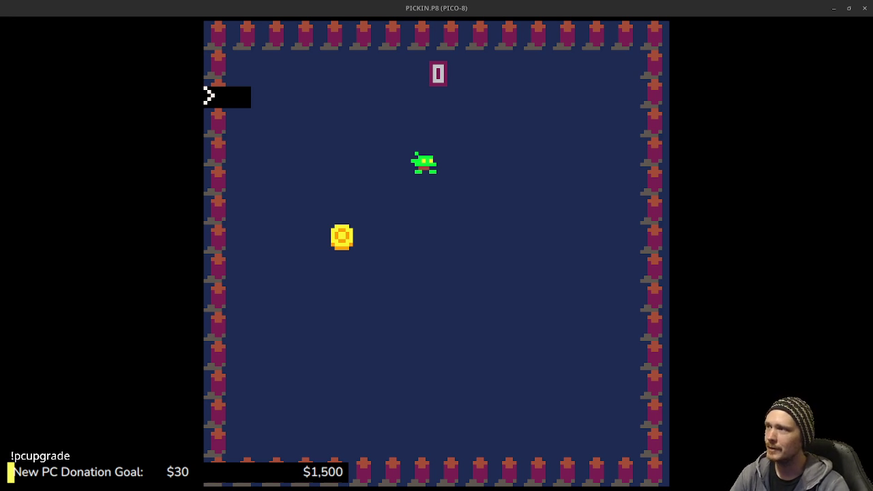
{"action": "key", "text": "Right"}
{"action": "key", "text": "Down"}
{"action": "key", "text": "Escape"}
{"action": "key", "text": "Escape"}
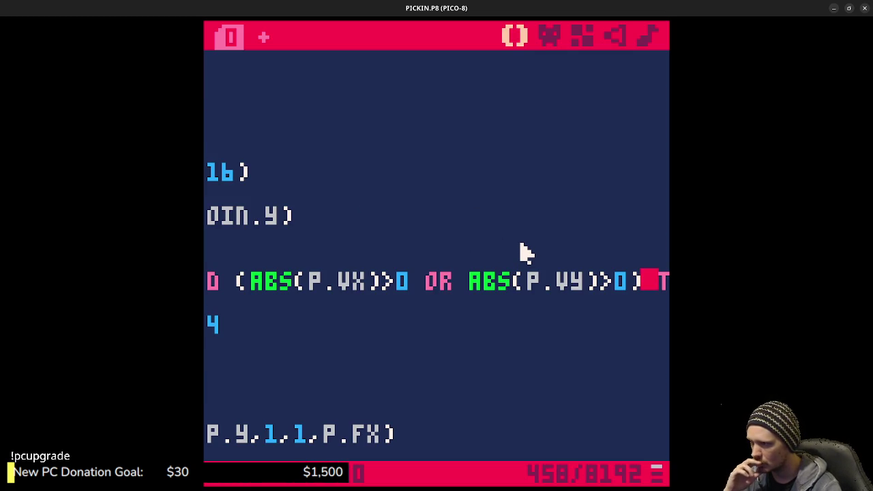
Delete the velocity checks so the frame-advance line reads IF P.FT>P.FD THEN
{"action": "left_click", "coordinate": [300, 268]}
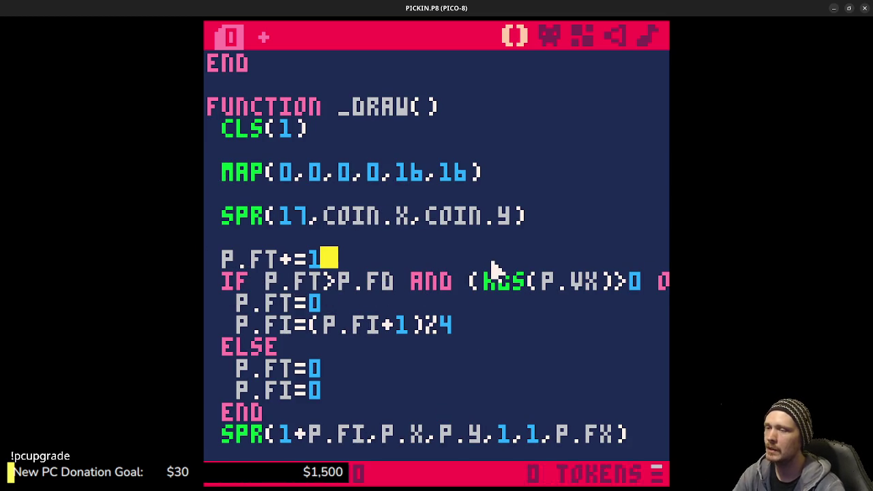
{"action": "key", "text": "Down"}
{"action": "key", "text": "End"}
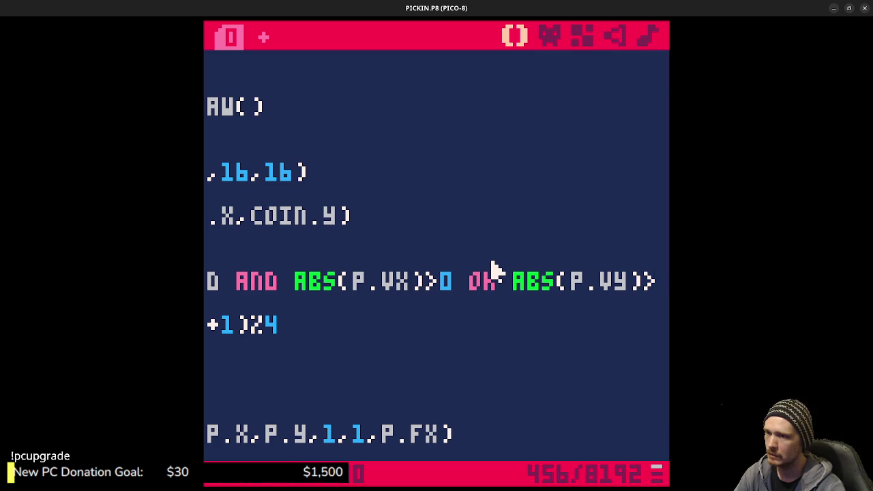
{"action": "key", "text": "BackSpace"}
{"action": "key", "text": "BackSpace"}
{"action": "key", "text": "BackSpace"}
{"action": "key", "text": "BackSpace"}
{"action": "key", "text": "BackSpace"}
{"action": "key", "text": "BackSpace"}
{"action": "type", "text": "P.V THEN"}
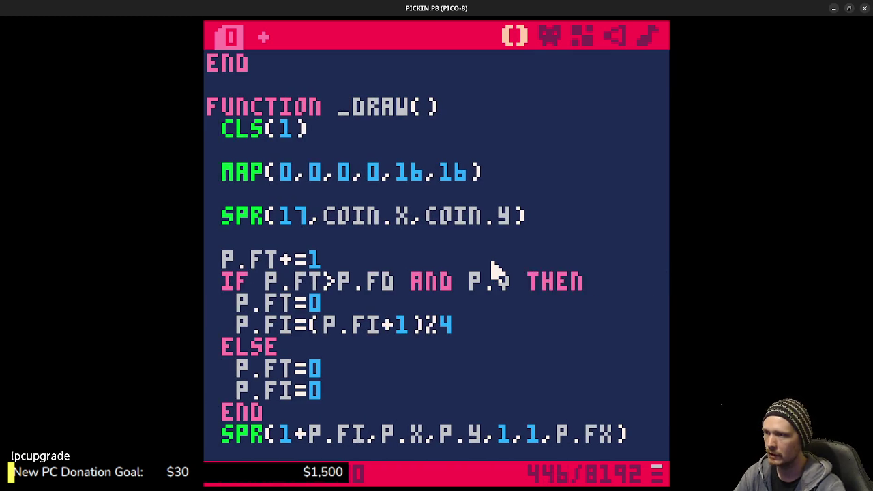
{"action": "type", "text": "X>0"}
{"action": "key", "text": "BackSpace"}
{"action": "key", "text": "BackSpace"}
{"action": "key", "text": "BackSpace"}
{"action": "key", "text": "BackSpace"}
{"action": "key", "text": "BackSpace"}
{"action": "key", "text": "BackSpace"}
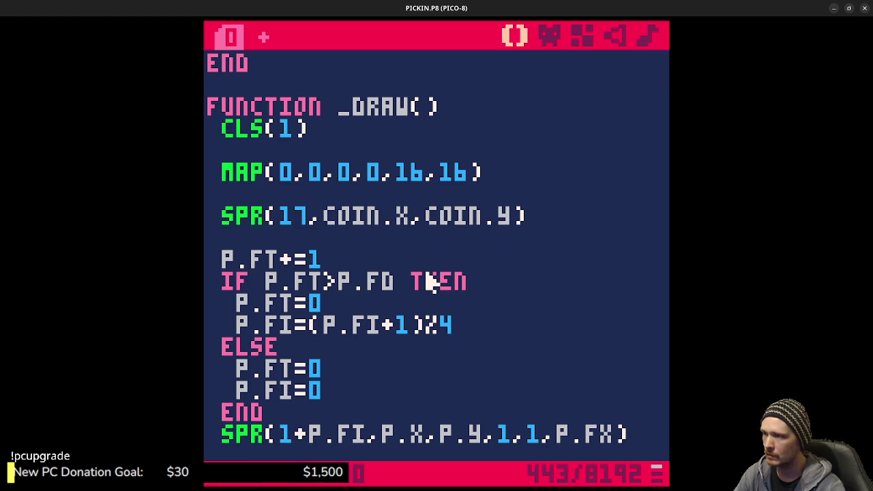
Open a new empty line above the P.FT+=1 timer increment
{"action": "key", "text": "Down"}
{"action": "key", "text": "Down"}
{"action": "key", "text": "Down"}
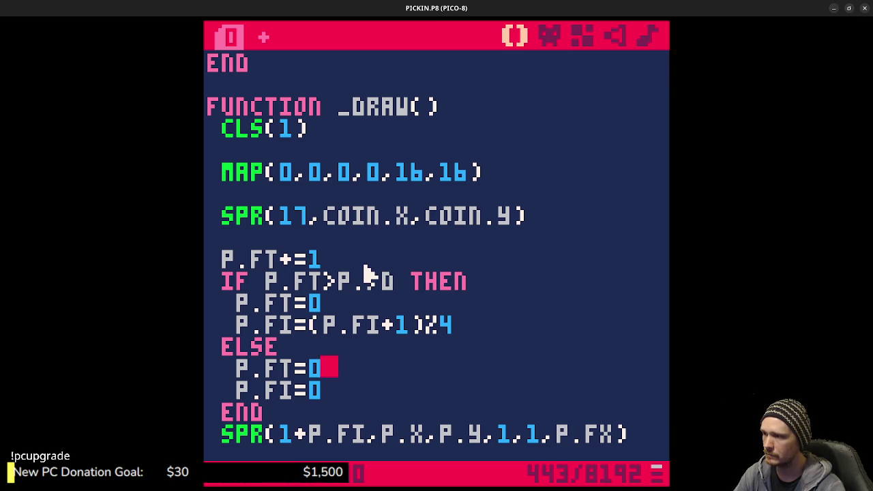
{"action": "key", "text": "Up"}
{"action": "key", "text": "Up"}
{"action": "key", "text": "Up"}
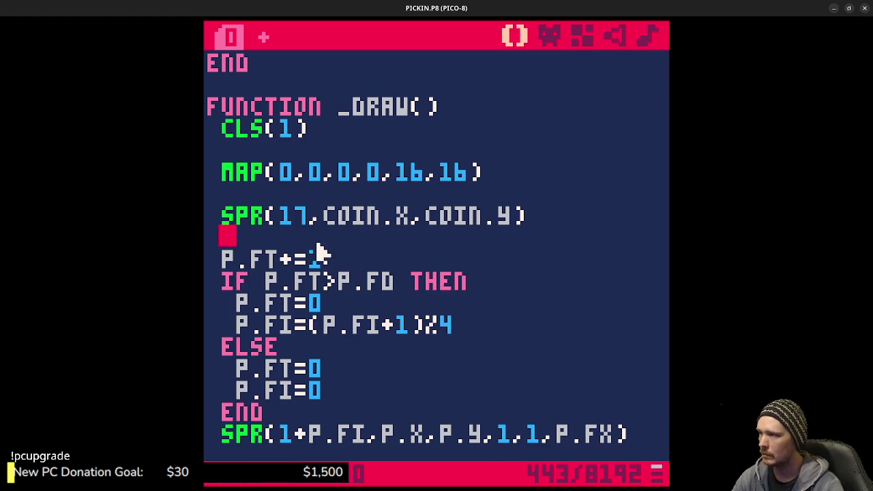
{"action": "key", "text": "Return"}
Insert IF ABS(P.VX)>0 OR ABS(P.VY)>0 THEN above P.FT+=1 and remove the stray END line
{"action": "type", "text": "IF ABS(P.SX)>0"}
{"action": "type", "text": "R ABS(P.VY"}
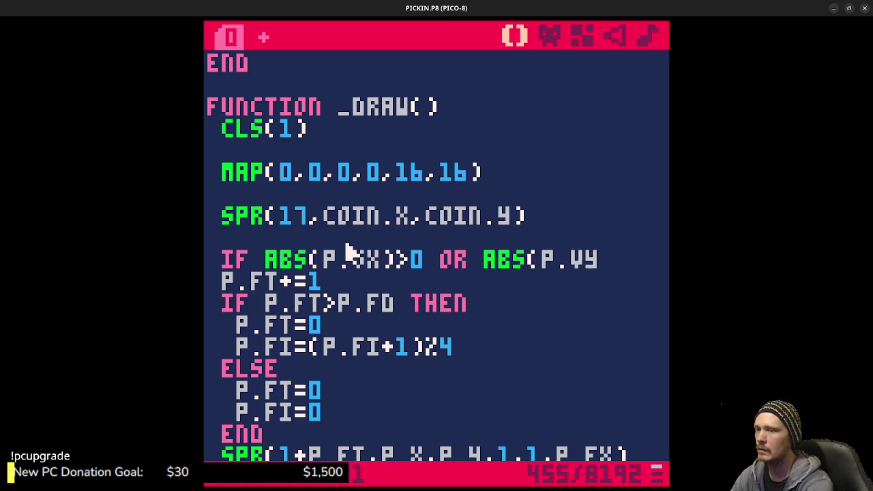
{"action": "type", "text": ")>0"}
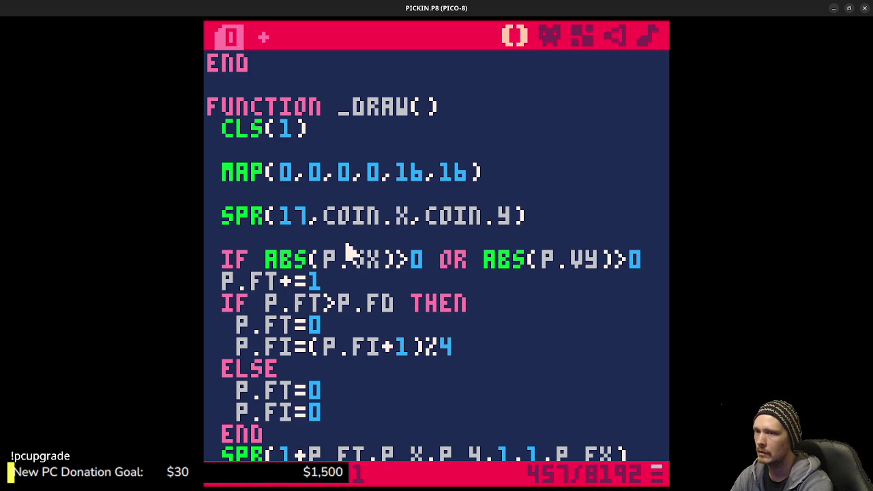
{"action": "type", "text": " THEN"}
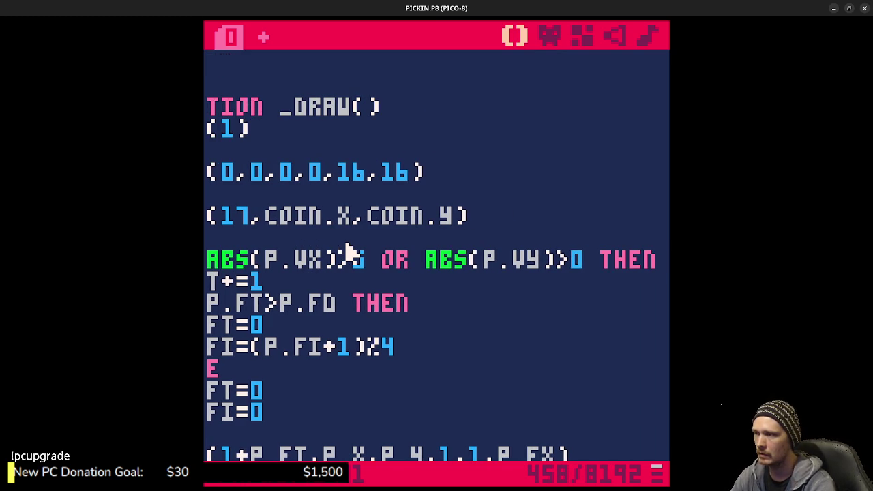
{"action": "key", "text": "Down"}
{"action": "key", "text": "Return"}
{"action": "type", "text": "END"}
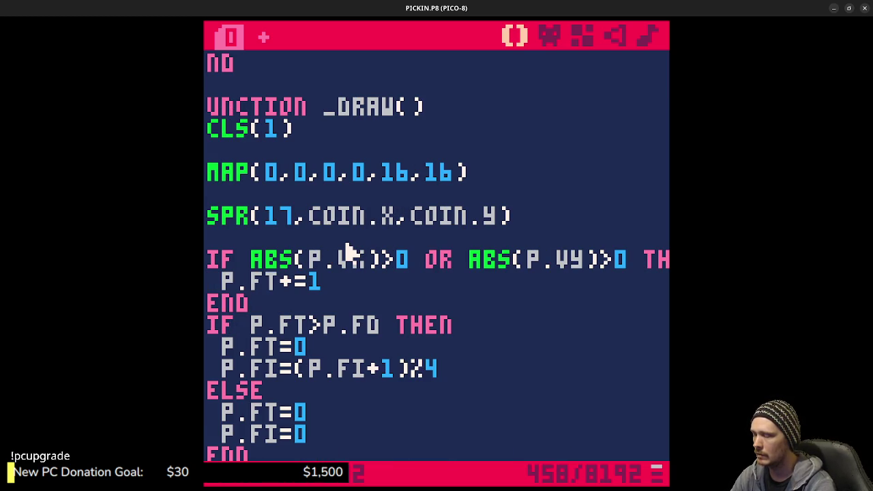
{"action": "key", "text": "Down"}
{"action": "key", "text": "End"}
{"action": "key", "text": "BackSpace"}
{"action": "key", "text": "BackSpace"}
{"action": "key", "text": "BackSpace"}
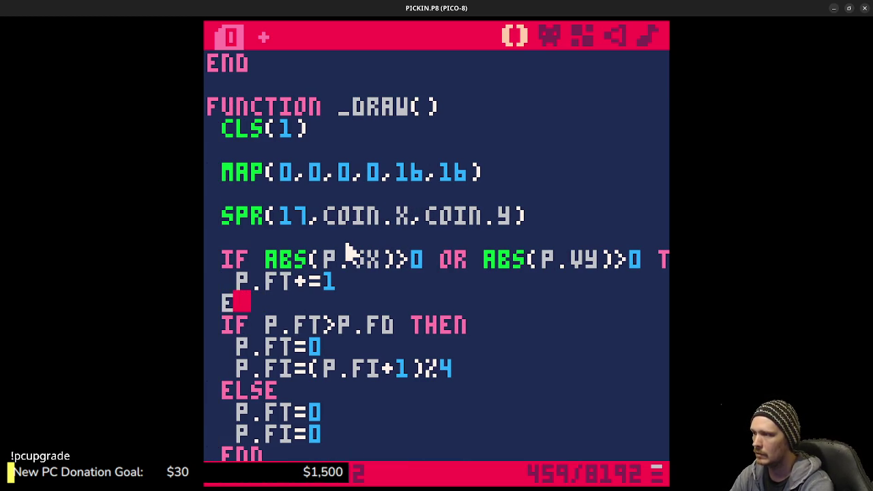
{"action": "key", "text": "BackSpace"}
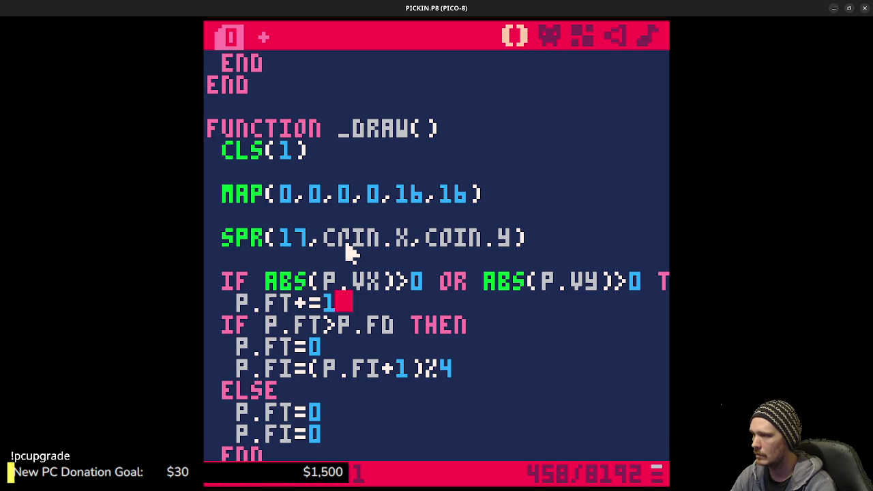
Indent the inner frame-advance IF block and its ELSE branch one level
{"action": "key", "text": "Down"}
{"action": "key", "text": "Down"}
{"action": "key", "text": "Up"}
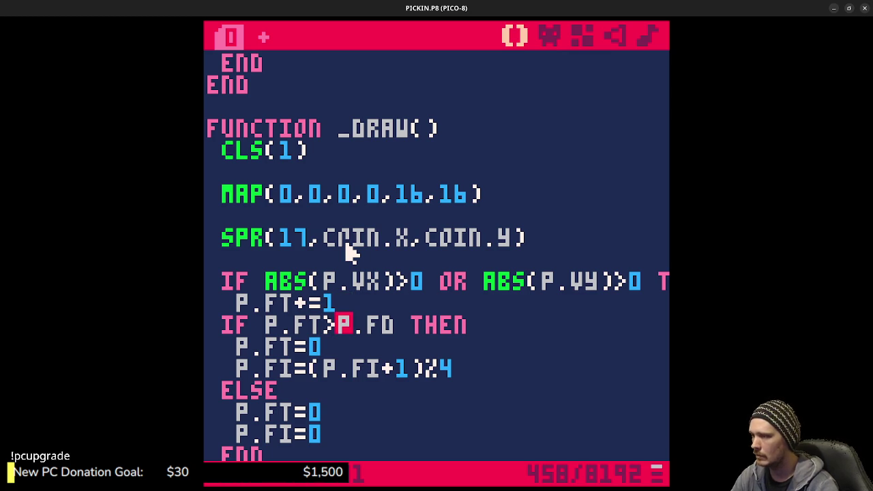
{"action": "key", "text": "Left"}
{"action": "key", "text": "Left"}
{"action": "key", "text": "Left"}
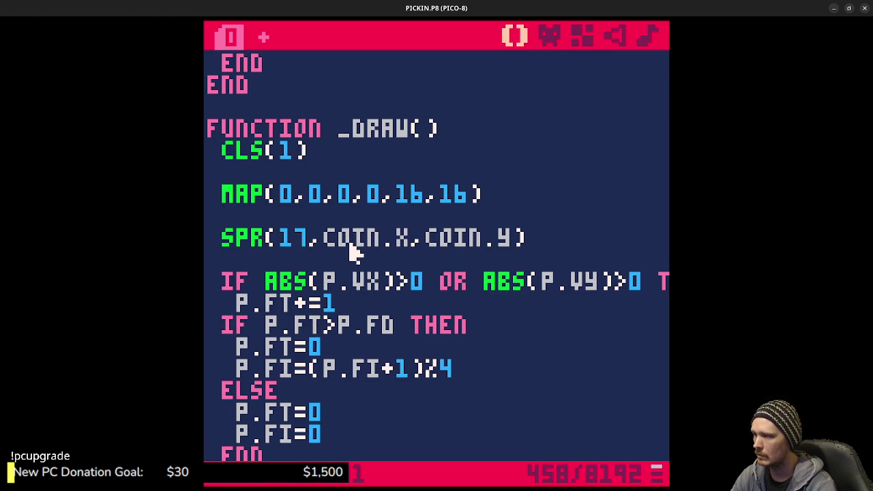
{"action": "key", "text": "Left"}
{"action": "key", "text": "Down"}
{"action": "key", "text": "Left"}
{"action": "key", "text": "Down"}
{"action": "key", "text": "Left"}
{"action": "key", "text": "Down"}
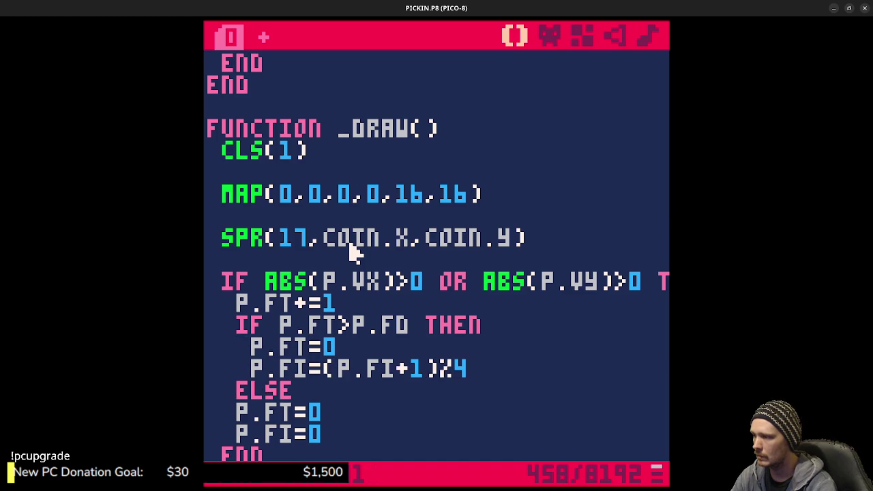
{"action": "key", "text": "Left"}
{"action": "key", "text": "Down"}
{"action": "key", "text": "Left"}
{"action": "key", "text": "Down"}
{"action": "key", "text": "Left"}
{"action": "key", "text": "Down"}
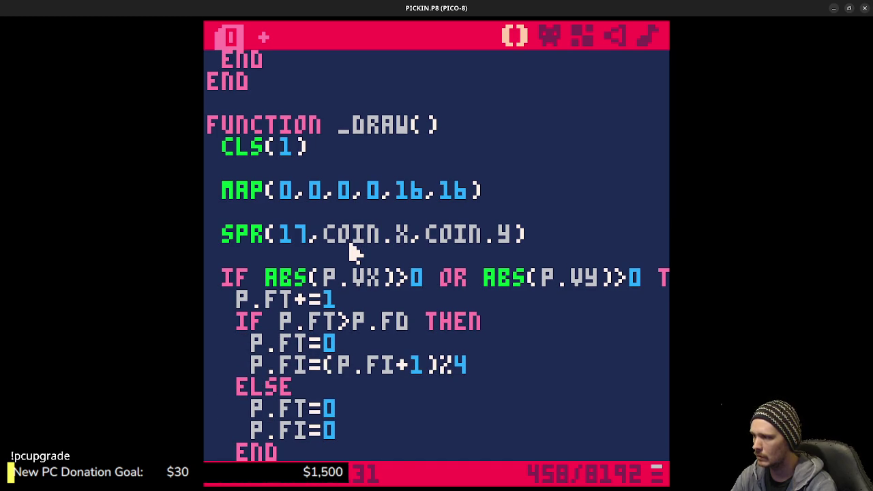
{"action": "key", "text": "Left"}
{"action": "key", "text": "Down"}
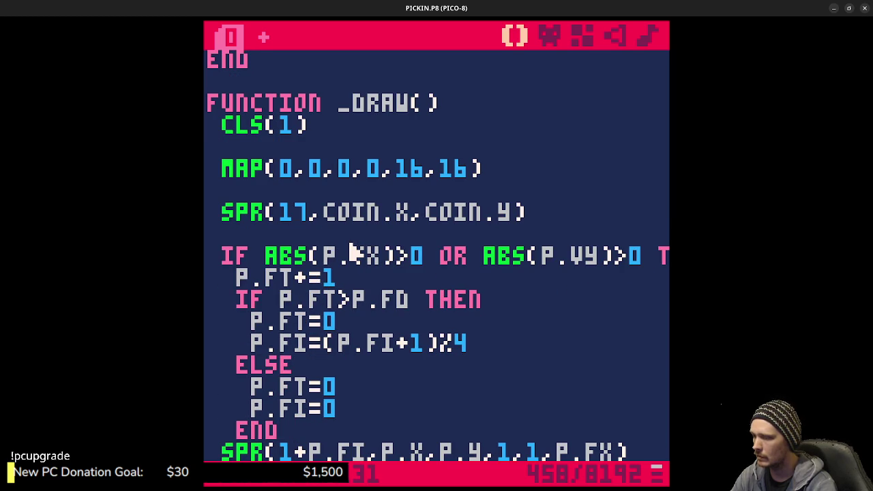
Add the closing END for the movement check above the sprite drawing line and save
{"action": "key", "text": "Return"}
{"action": "key", "text": "BackSpace"}
{"action": "type", "text": "END"}
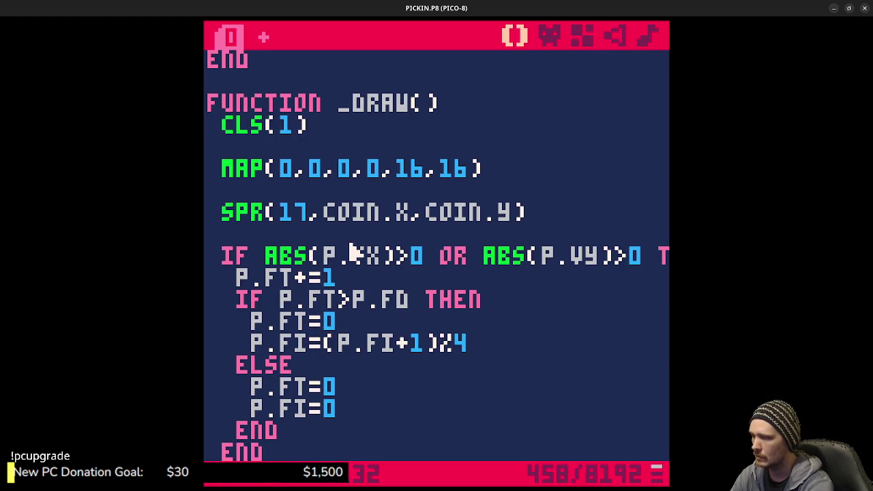
{"action": "key", "text": "ctrl+s"}
{"action": "scroll", "coordinate": [341, 246], "scroll_direction": "down", "scroll_amount": 3}
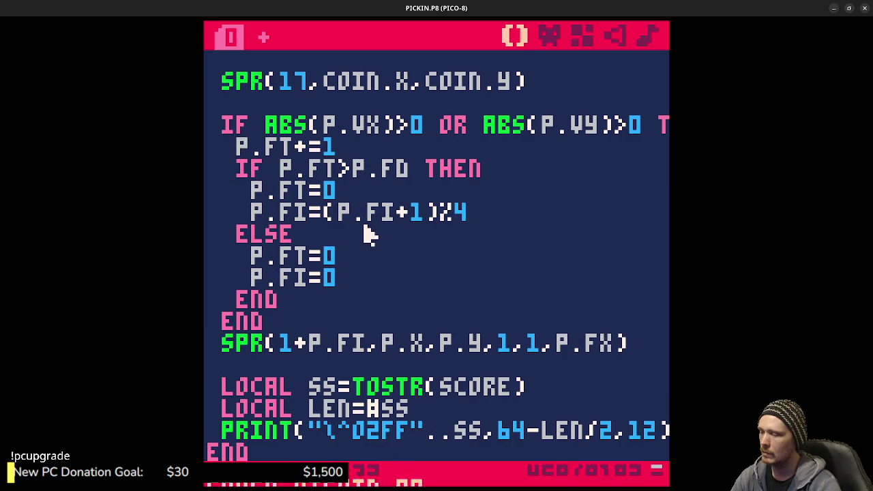
Run the game and walk the goblin right and down to test the animation
{"action": "key", "text": "ctrl+r"}
{"action": "key", "text": "Right"}
{"action": "key", "text": "Down"}
{"action": "key", "text": "Right"}
{"action": "key", "text": "Down"}
{"action": "key", "text": "Right"}
{"action": "key", "text": "Down"}
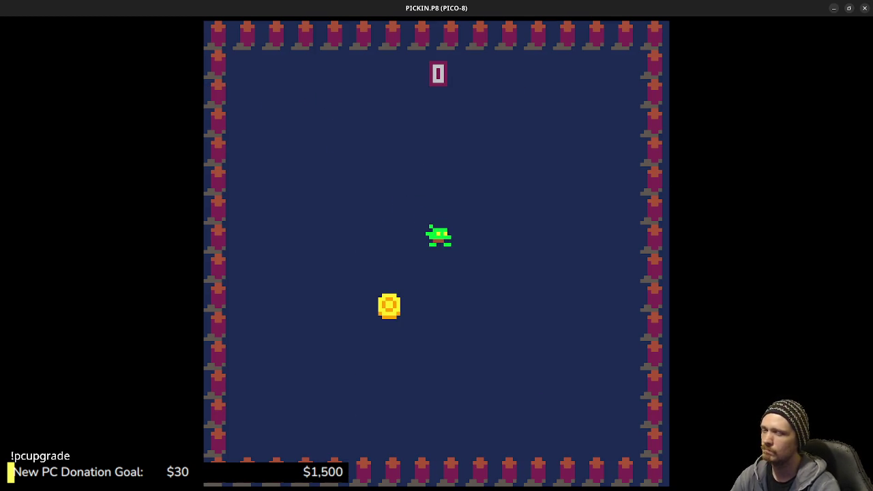
Exit the running PICKIN.P8 game back to the code editor with Esc
{"action": "key", "text": "Escape"}
{"action": "key", "text": "Escape"}
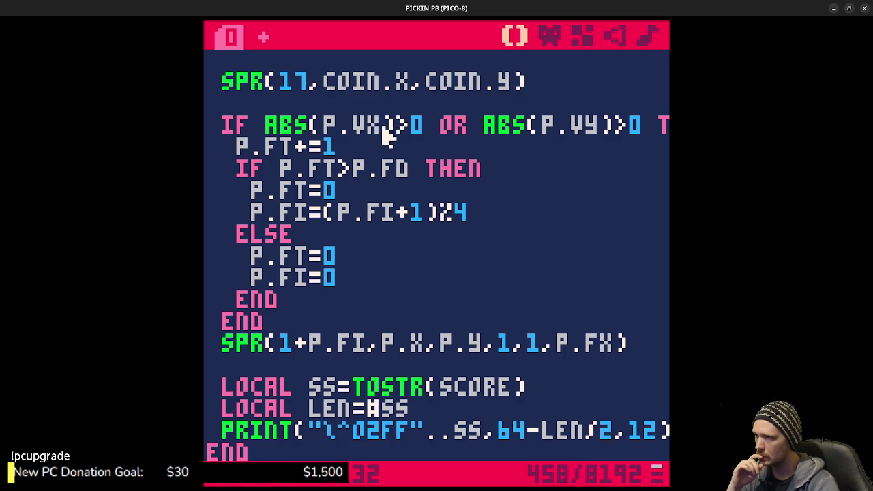
Review the movement check, timer increment and inner P.FT>P.FD comparison in _DRAW
{"action": "double_click", "coordinate": [367, 127]}
{"action": "scroll", "coordinate": [440, 189], "scroll_direction": "up", "scroll_amount": 5}
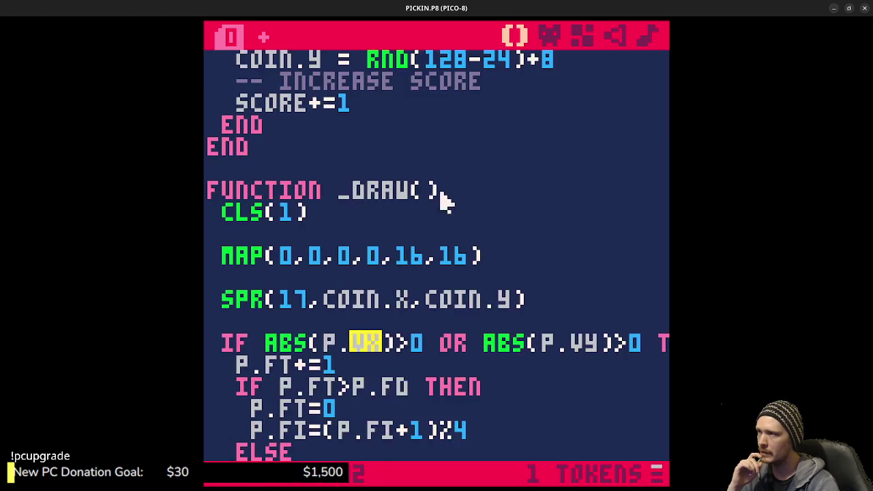
{"action": "scroll", "coordinate": [440, 188], "scroll_direction": "up", "scroll_amount": 20}
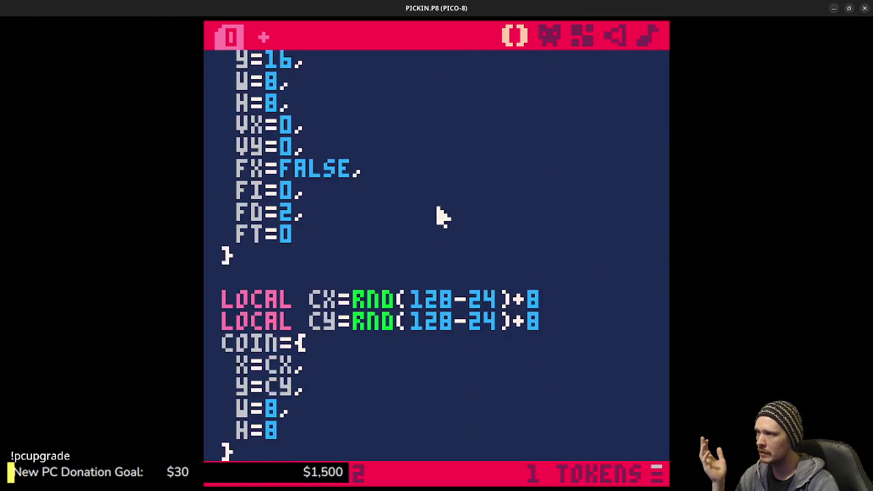
{"action": "scroll", "coordinate": [440, 213], "scroll_direction": "up", "scroll_amount": 3}
{"action": "scroll", "coordinate": [437, 209], "scroll_direction": "down", "scroll_amount": 20}
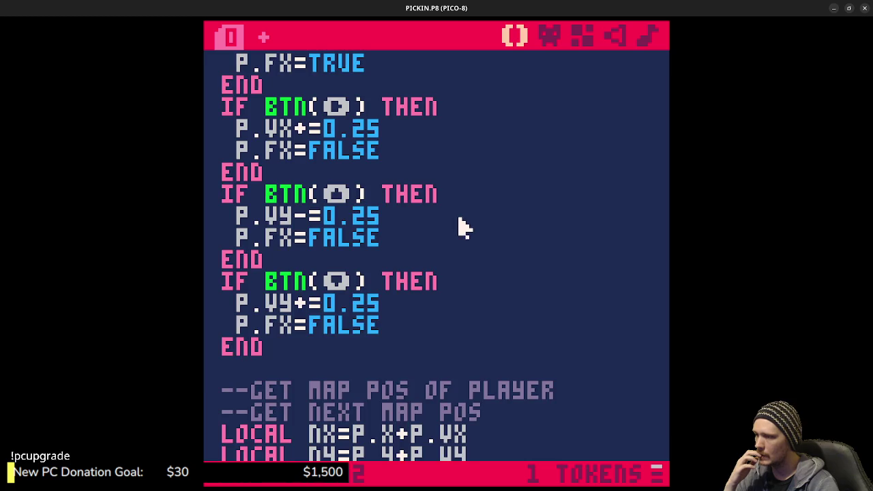
{"action": "scroll", "coordinate": [477, 225], "scroll_direction": "down", "scroll_amount": 9}
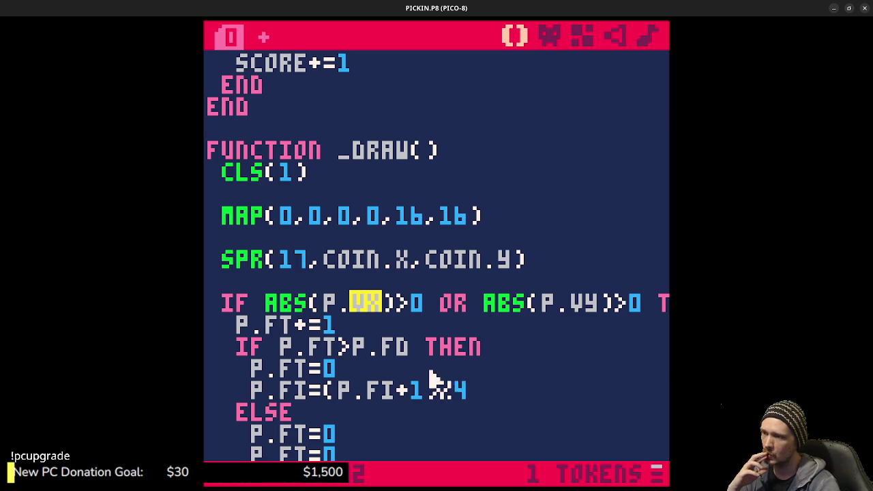
{"action": "double_click", "coordinate": [302, 326]}
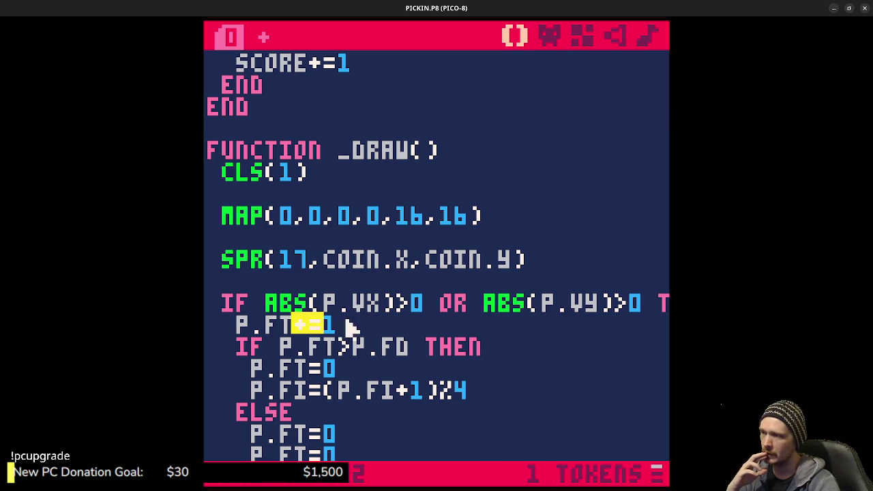
{"action": "scroll", "coordinate": [346, 332], "scroll_direction": "down", "scroll_amount": 2}
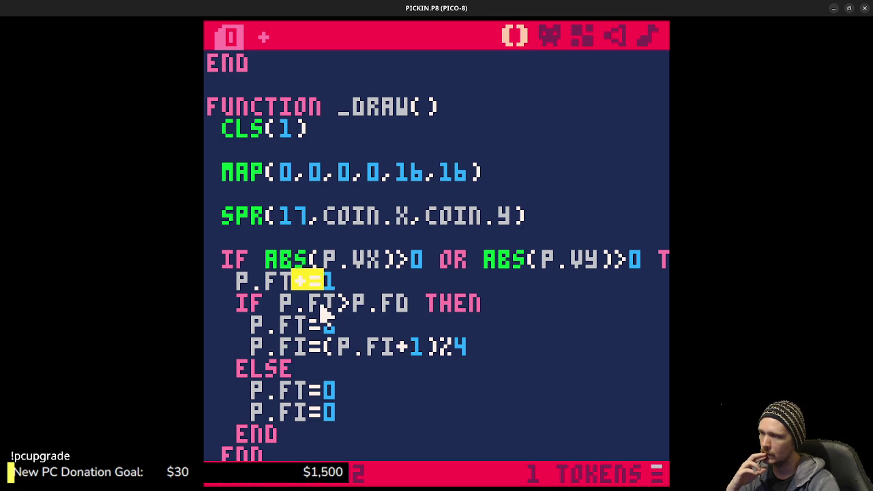
{"action": "left_click_drag", "start_coordinate": [320, 307], "coordinate": [373, 308]}
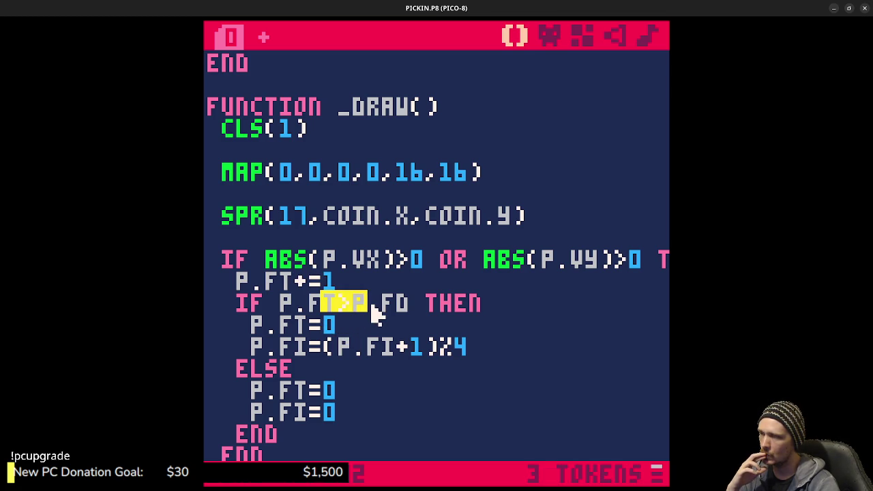
{"action": "scroll", "coordinate": [374, 315], "scroll_direction": "down", "scroll_amount": 4}
{"action": "scroll", "coordinate": [382, 322], "scroll_direction": "up", "scroll_amount": 2}
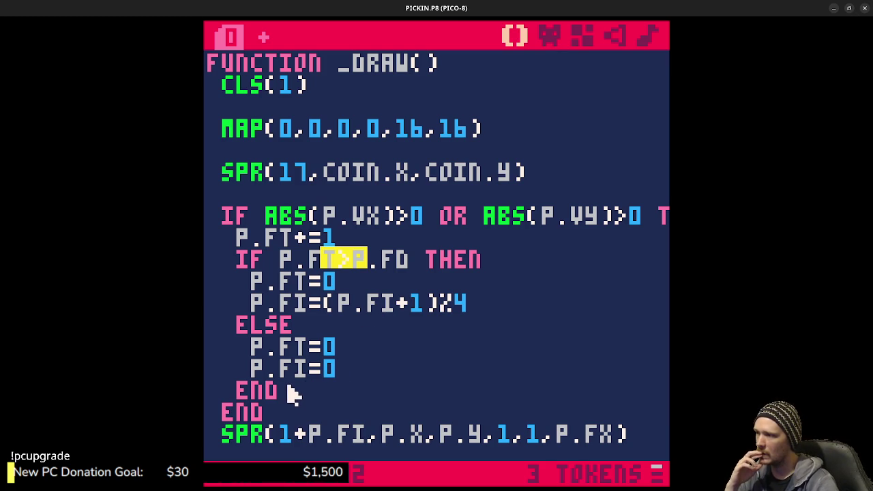
Select the inner ELSE branch with its P.FT and P.FI resets and delete it
{"action": "left_click", "coordinate": [282, 392]}
{"action": "left_click_drag", "start_coordinate": [278, 374], "coordinate": [248, 325]}
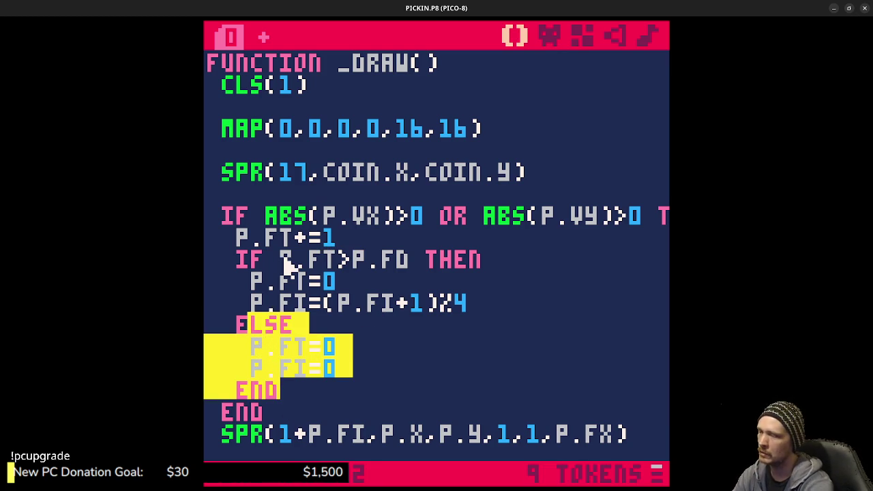
{"action": "key", "text": "BackSpace"}
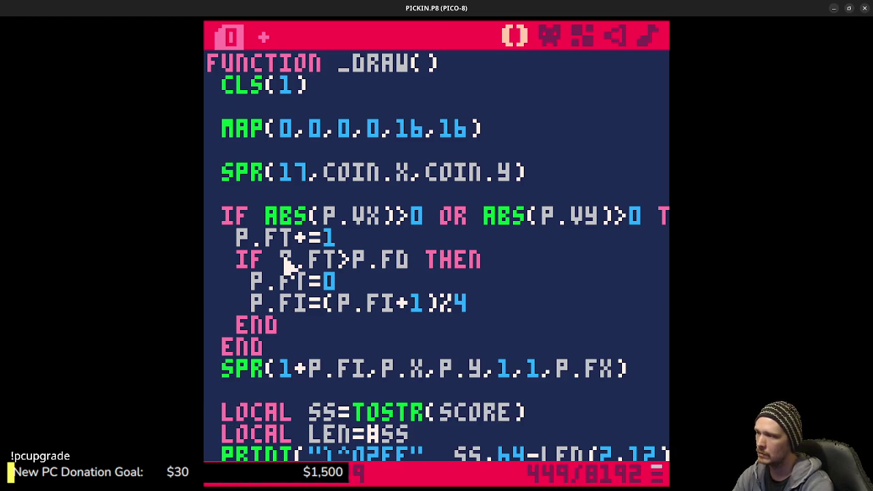
Turn the outer END into ELSE with reset lines P.FT=0 and P.FI=0
{"action": "key", "text": "Down"}
{"action": "key", "text": "BackSpace"}
{"action": "key", "text": "BackSpace"}
{"action": "type", "text": "L"}
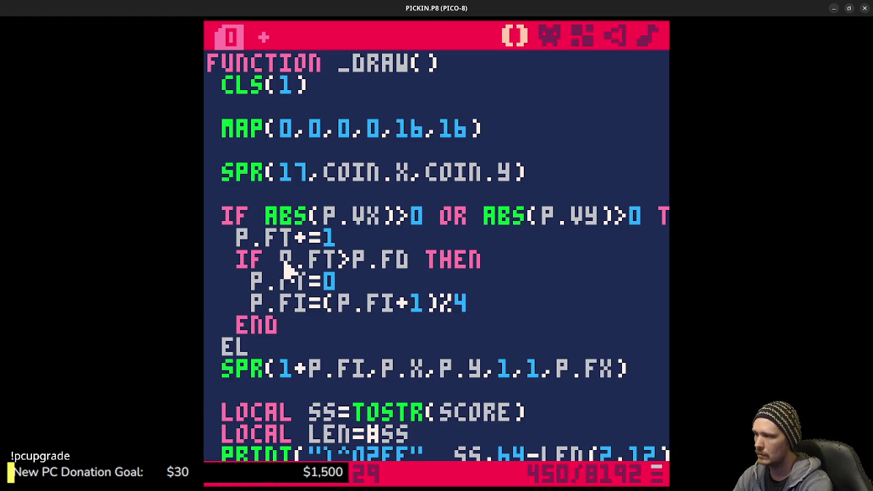
{"action": "type", "text": "SE"}
{"action": "key", "text": "Return"}
{"action": "key", "text": "Return"}
{"action": "type", "text": "END"}
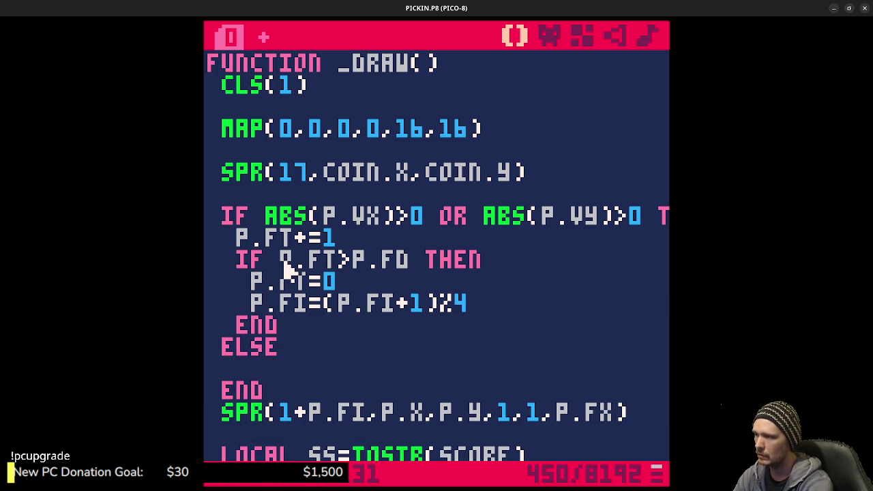
{"action": "type", "text": "P.FI"}
{"action": "key", "text": "BackSpace"}
{"action": "type", "text": "T=0"}
{"action": "key", "text": "Return"}
{"action": "type", "text": "P.FI=0"}
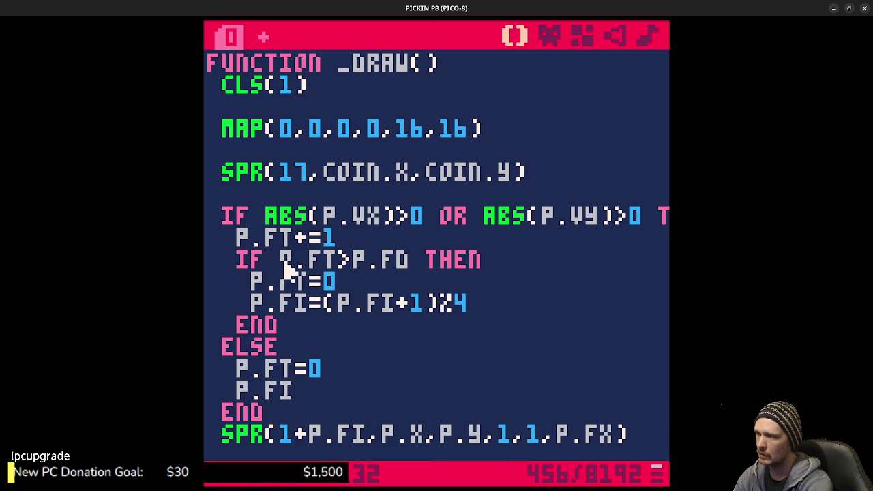
Save the cart, run it, and walk the goblin right and down
{"action": "key", "text": "ctrl+s"}
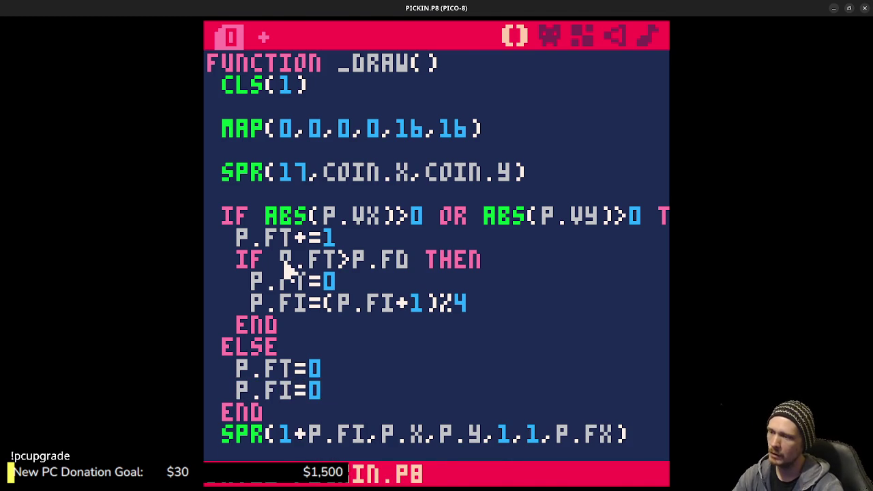
{"action": "key", "text": "ctrl+r"}
{"action": "key", "text": "Right"}
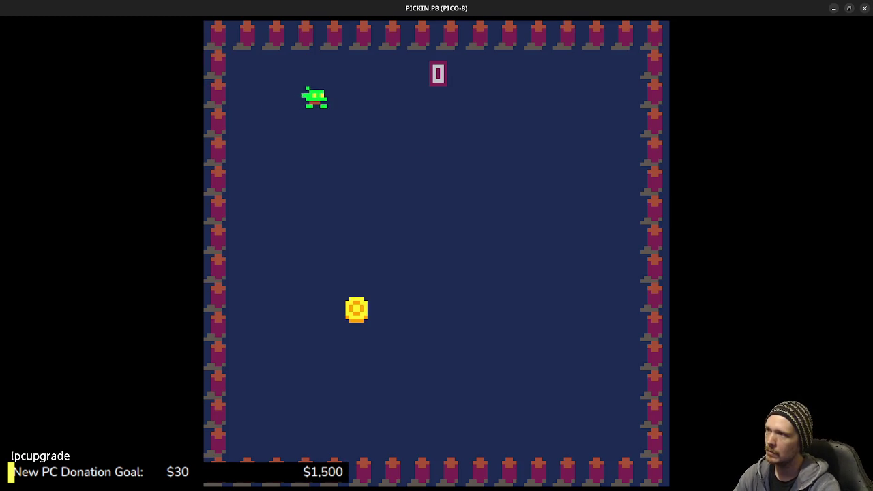
{"action": "key", "text": "Down"}
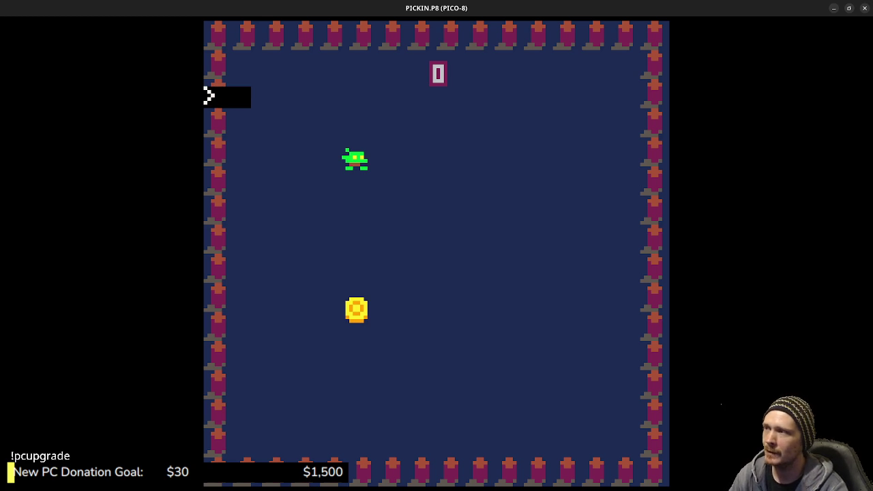
Return to the command console and list the carts in the /proto folder with LS
{"action": "key", "text": "Escape"}
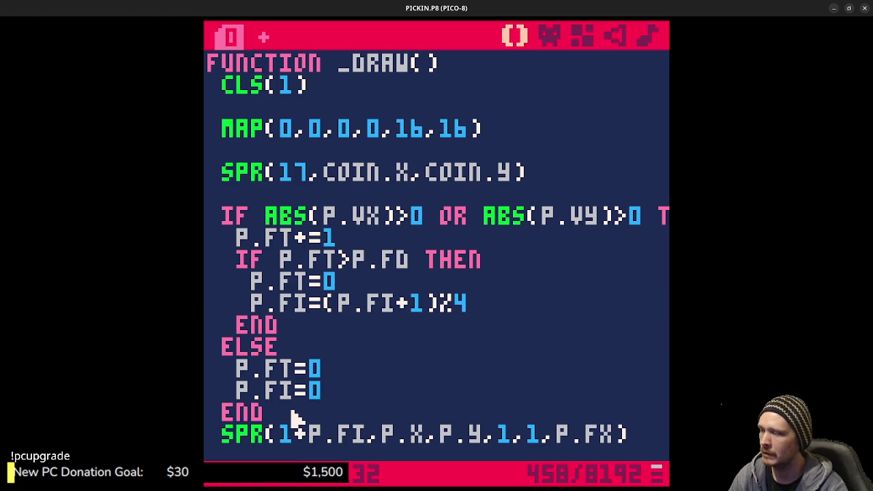
{"action": "key", "text": "Escape"}
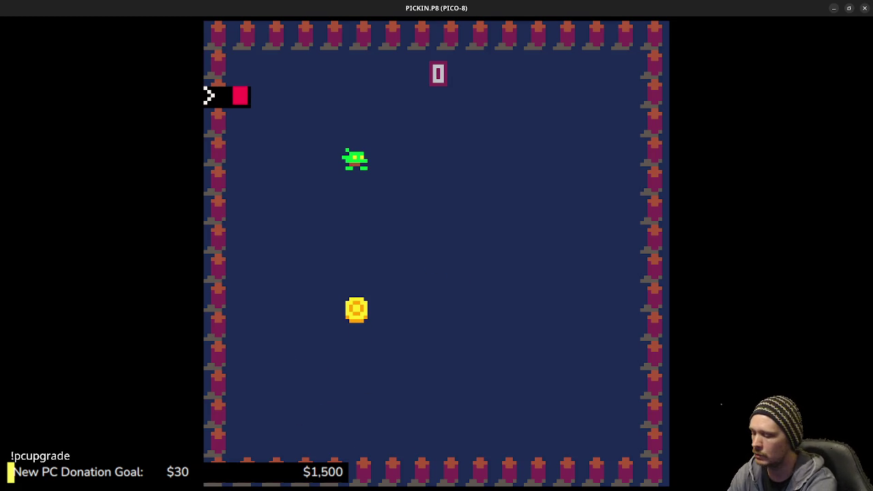
{"action": "type", "text": "load"}
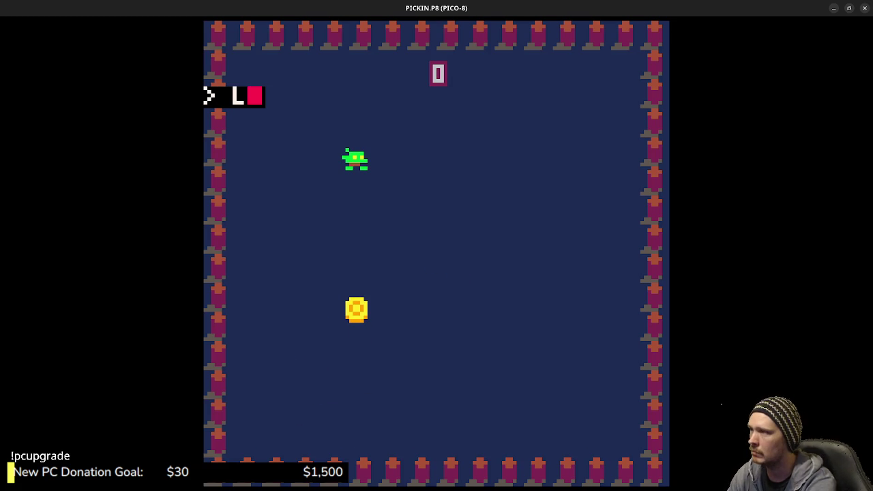
{"action": "type", "text": "s"}
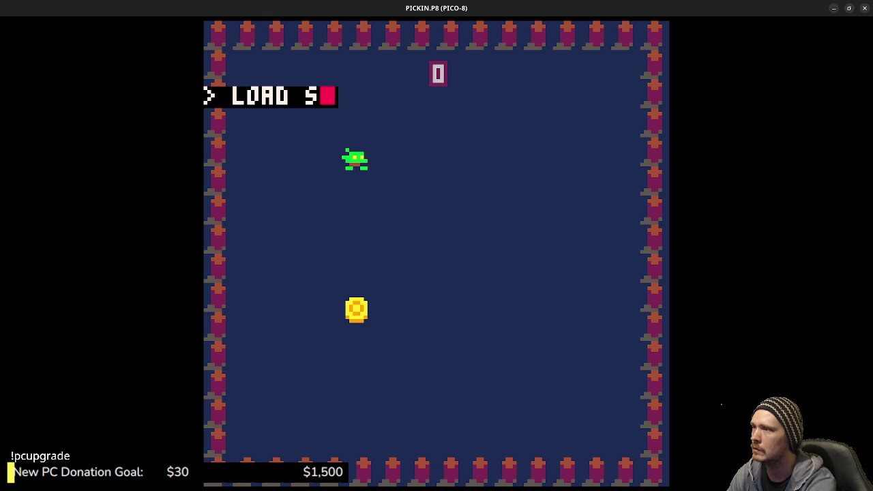
{"action": "key", "text": "BackSpace"}
{"action": "key", "text": "BackSpace"}
{"action": "key", "text": "BackSpace"}
{"action": "type", "text": "s"}
{"action": "key", "text": "Return"}
Load STARMAP.P8 and run it to show the gridded star map
{"action": "type", "text": "load starmap"}
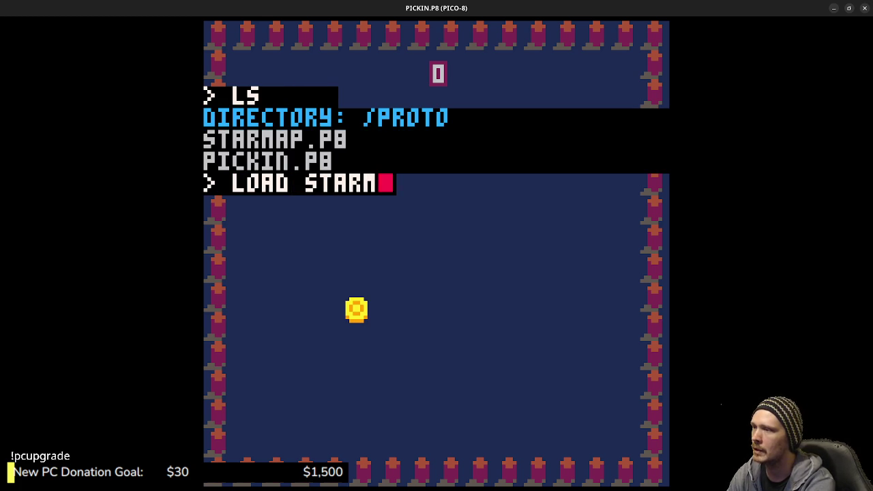
{"action": "key", "text": "Return"}
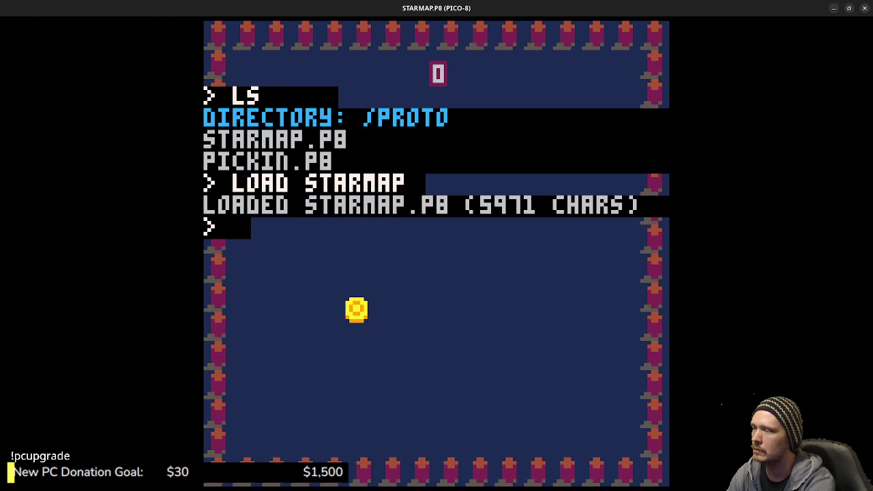
{"action": "type", "text": "run"}
{"action": "key", "text": "Return"}
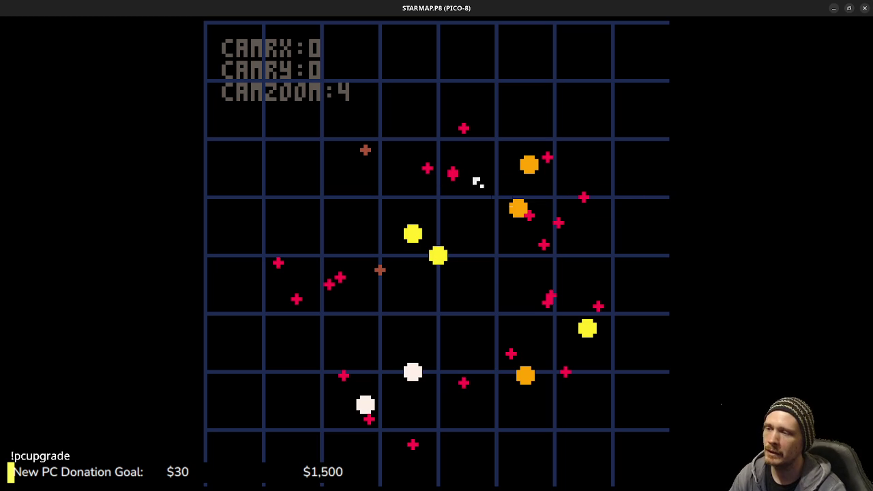
Tilt the star map into perspective and rotate the camera while checking star labels
{"action": "left_click_drag", "start_coordinate": [470, 245], "coordinate": [480, 363]}
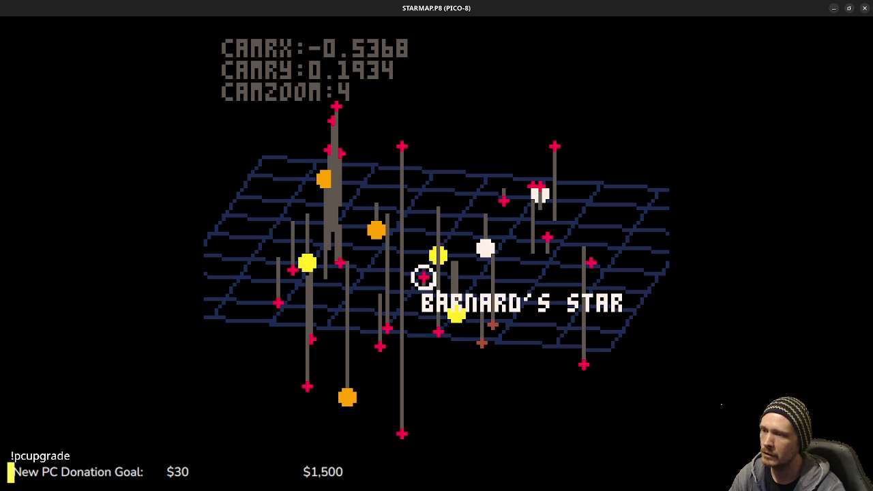
{"action": "mouse_move", "coordinate": [497, 279]}
{"action": "left_mouse_down"}
{"action": "mouse_move", "coordinate": [425, 316]}
{"action": "mouse_move", "coordinate": [488, 280]}
{"action": "mouse_move", "coordinate": [446, 312]}
{"action": "mouse_move", "coordinate": [390, 255]}
{"action": "mouse_move", "coordinate": [473, 266]}
{"action": "mouse_move", "coordinate": [374, 257]}
{"action": "mouse_move", "coordinate": [461, 253]}
{"action": "mouse_move", "coordinate": [437, 253]}
{"action": "left_mouse_up"}
{"action": "mouse_move", "coordinate": [351, 250]}
{"action": "left_mouse_down"}
{"action": "mouse_move", "coordinate": [385, 276]}
{"action": "mouse_move", "coordinate": [477, 284]}
{"action": "left_mouse_up"}
{"action": "mouse_move", "coordinate": [442, 316]}
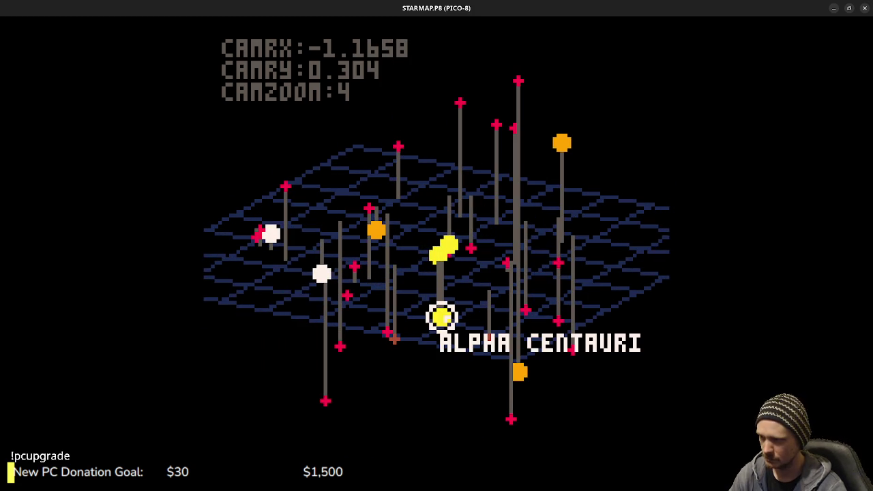
{"action": "mouse_move", "coordinate": [449, 244]}
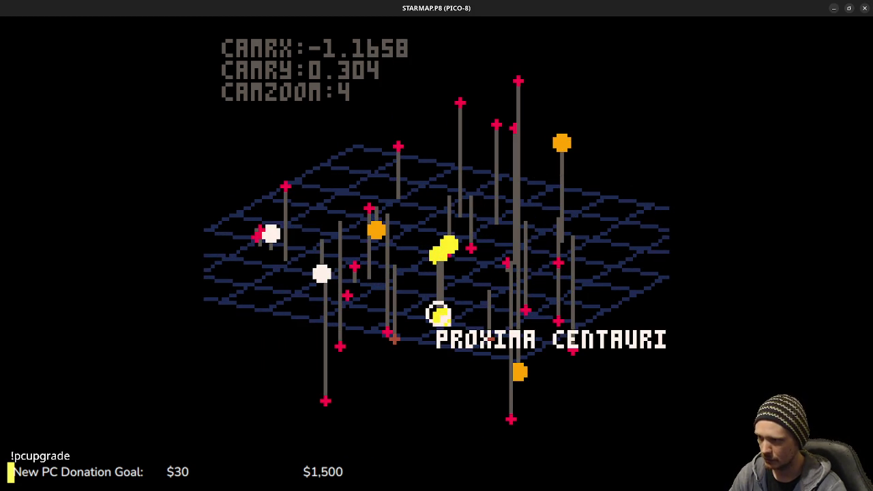
Adjust the view to camrx -1.3807, camry 0.3246, inspect star names, and stop the cart
{"action": "mouse_move", "coordinate": [388, 273]}
{"action": "left_mouse_down"}
{"action": "mouse_move", "coordinate": [468, 308]}
{"action": "mouse_move", "coordinate": [464, 298]}
{"action": "mouse_move", "coordinate": [425, 335]}
{"action": "left_mouse_up"}
{"action": "mouse_move", "coordinate": [503, 277]}
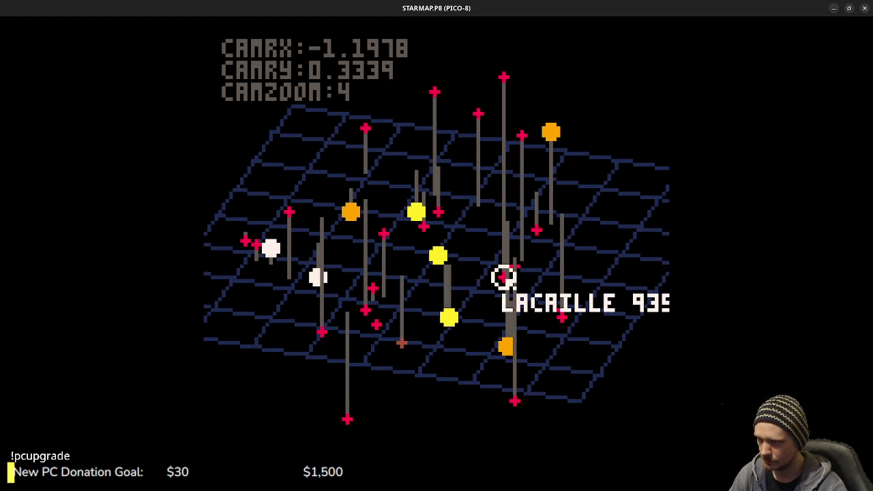
{"action": "mouse_move", "coordinate": [434, 306]}
{"action": "left_mouse_down"}
{"action": "mouse_move", "coordinate": [400, 270]}
{"action": "mouse_move", "coordinate": [507, 271]}
{"action": "left_mouse_up"}
{"action": "mouse_move", "coordinate": [557, 290]}
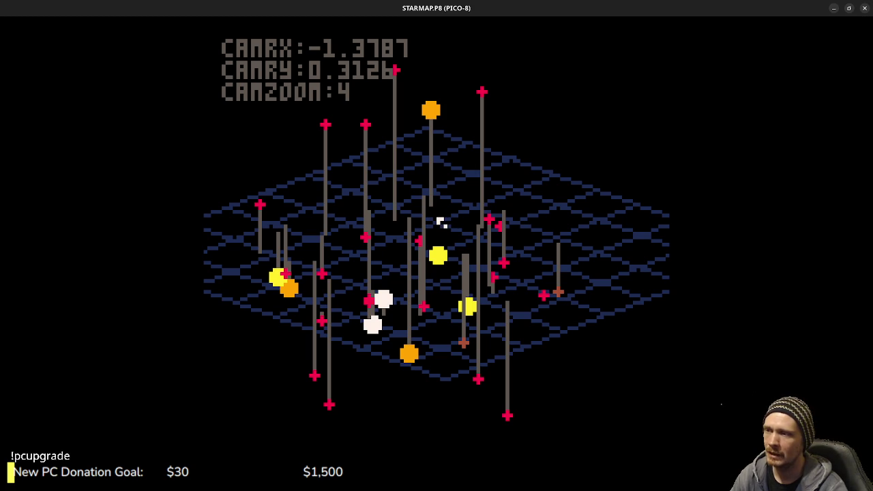
{"action": "left_click_drag", "start_coordinate": [440, 222], "coordinate": [443, 243]}
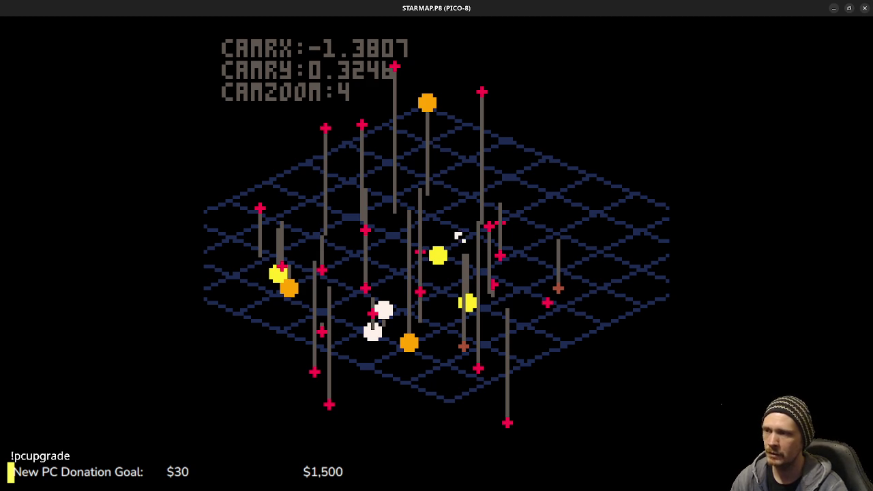
{"action": "key", "text": "Escape"}
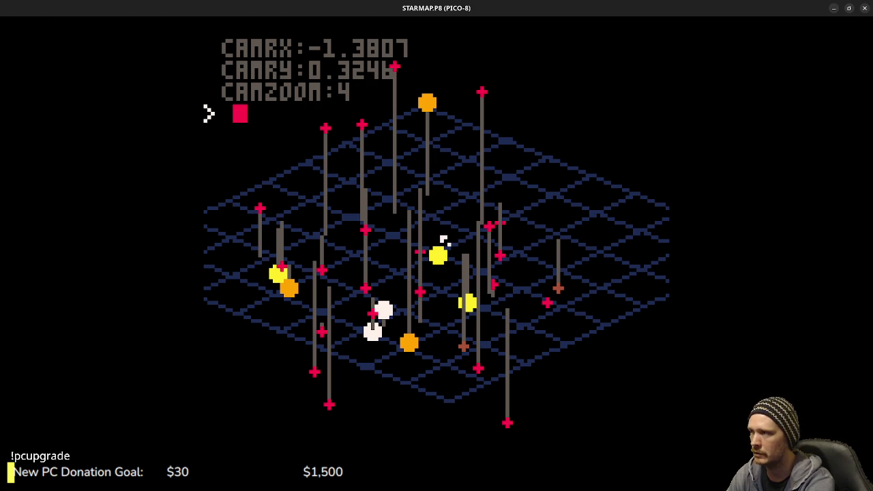
Reload PICKIN.P8, run it, and walk the goblin to the right briefly
{"action": "type", "text": "load "}
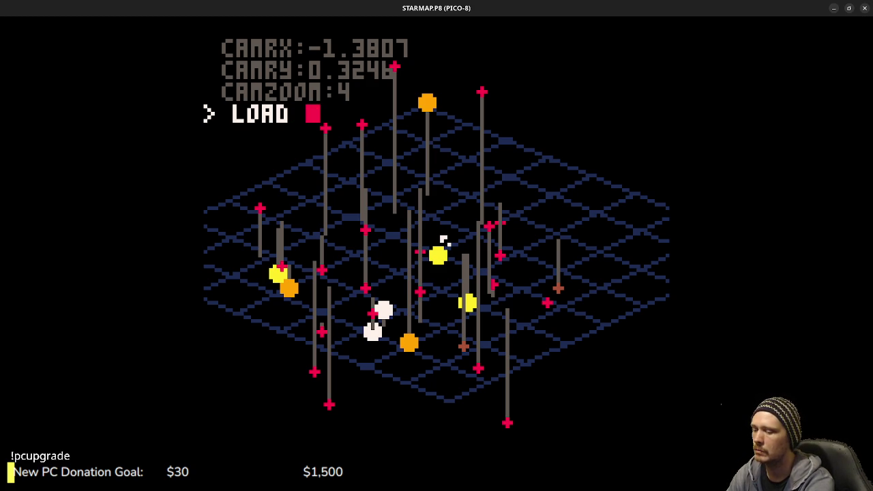
{"action": "type", "text": "pickin"}
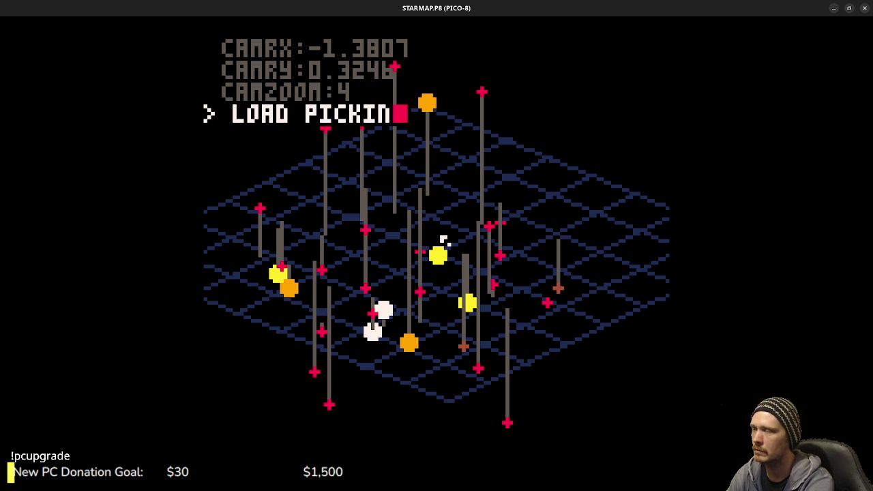
{"action": "key", "text": "Return"}
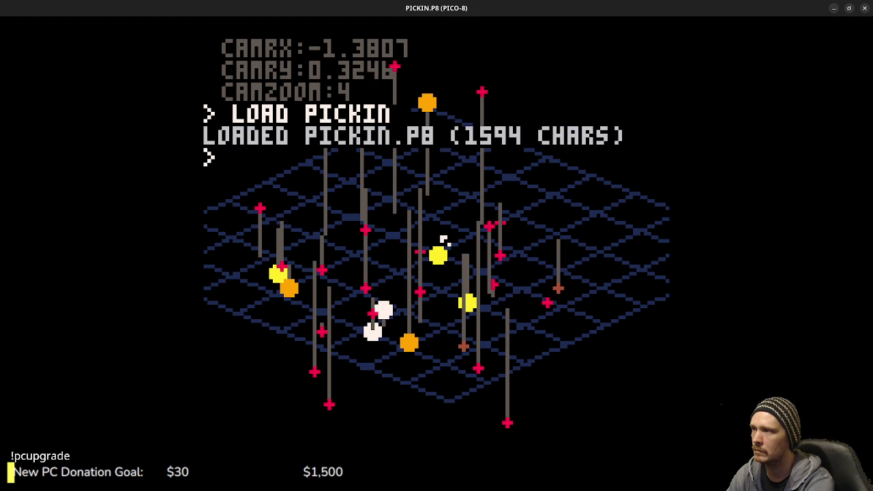
{"action": "type", "text": "run"}
{"action": "key", "text": "Return"}
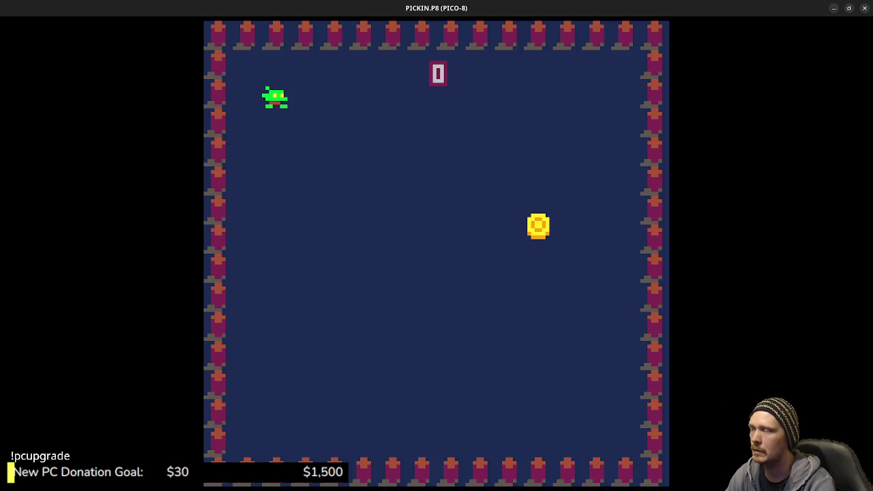
{"action": "key", "text": "Right"}
Open PICKIN's code and scroll down toward the _UPDATE movement checks
{"action": "key", "text": "Escape"}
{"action": "scroll", "coordinate": [408, 289], "scroll_direction": "down", "scroll_amount": 3}
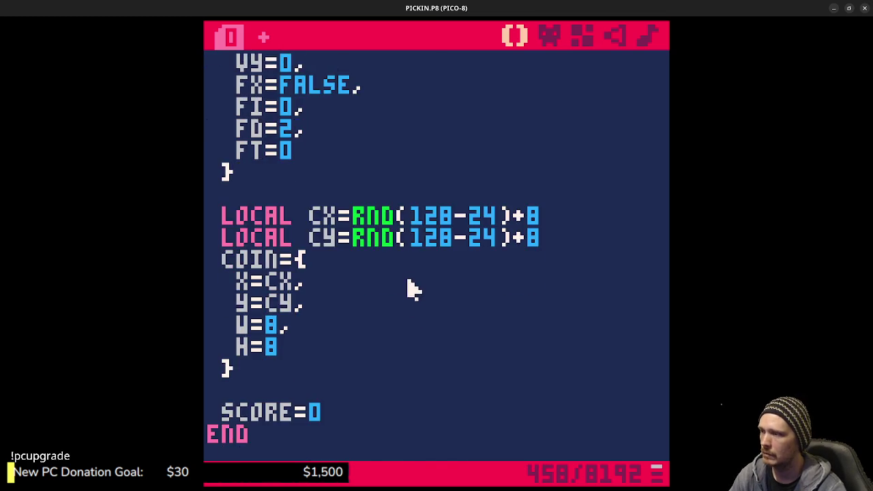
{"action": "scroll", "coordinate": [417, 285], "scroll_direction": "down", "scroll_amount": 5}
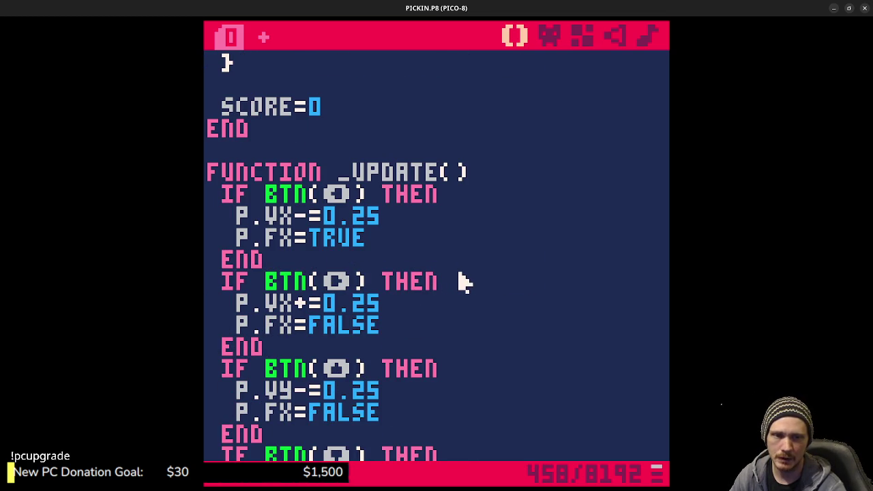
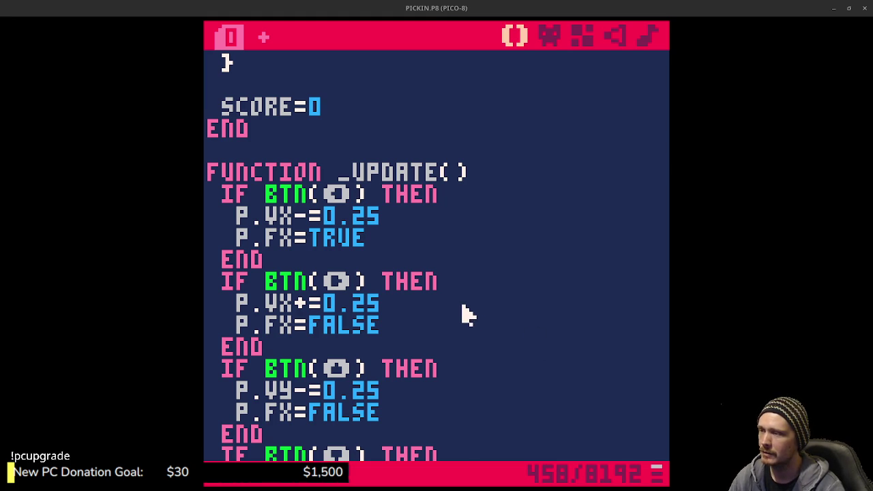
Raise the walk-animation thresholds on ABS(P.VX) and ABS(P.VY) from 0 to 1
{"action": "scroll", "coordinate": [462, 312], "scroll_direction": "down", "scroll_amount": 5}
{"action": "scroll", "coordinate": [469, 314], "scroll_direction": "down", "scroll_amount": 1}
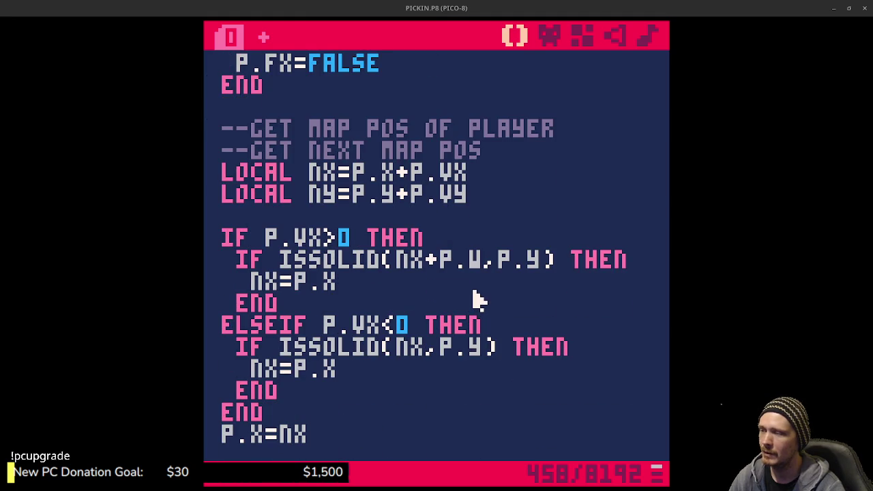
{"action": "scroll", "coordinate": [471, 303], "scroll_direction": "down", "scroll_amount": 3}
{"action": "scroll", "coordinate": [471, 303], "scroll_direction": "down", "scroll_amount": 6}
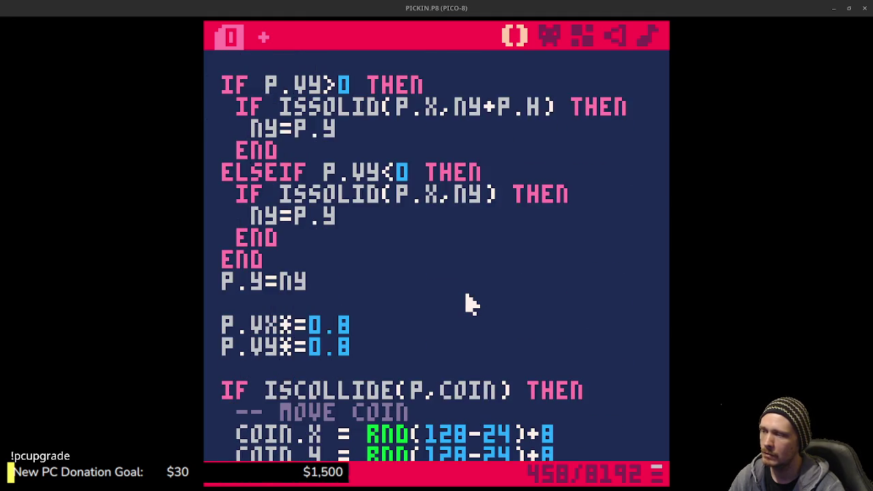
{"action": "scroll", "coordinate": [469, 303], "scroll_direction": "down", "scroll_amount": 6}
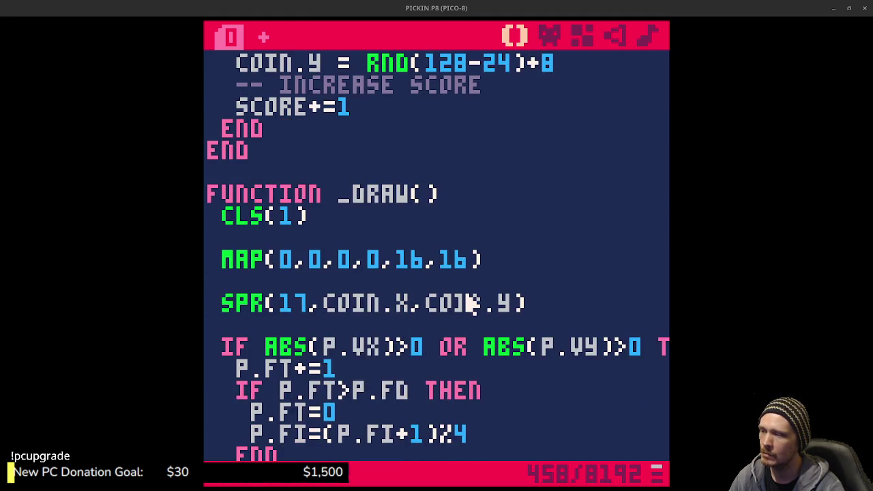
{"action": "scroll", "coordinate": [422, 348], "scroll_direction": "up", "scroll_amount": 13}
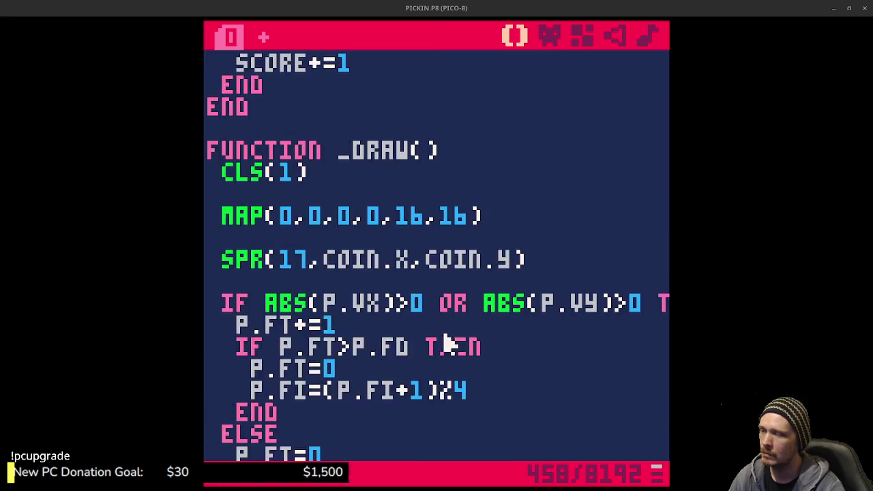
{"action": "scroll", "coordinate": [473, 335], "scroll_direction": "down", "scroll_amount": 7}
{"action": "scroll", "coordinate": [481, 354], "scroll_direction": "down", "scroll_amount": 6}
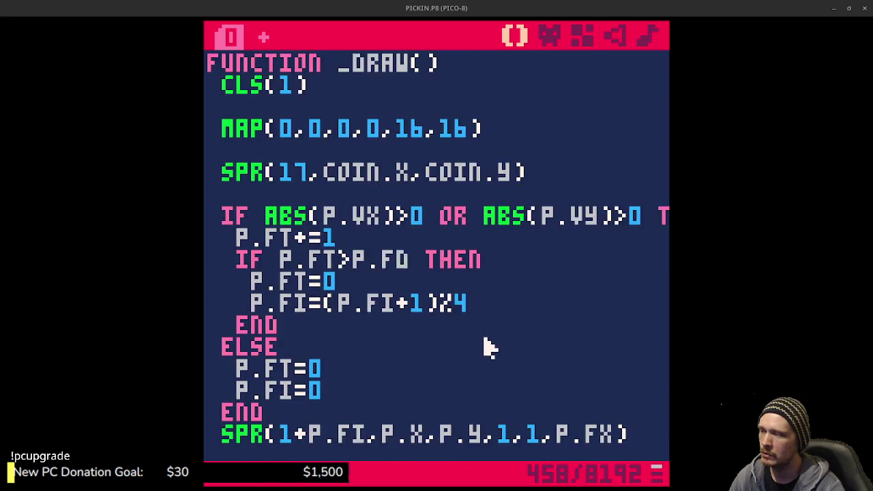
{"action": "scroll", "coordinate": [383, 318], "scroll_direction": "down", "scroll_amount": 8}
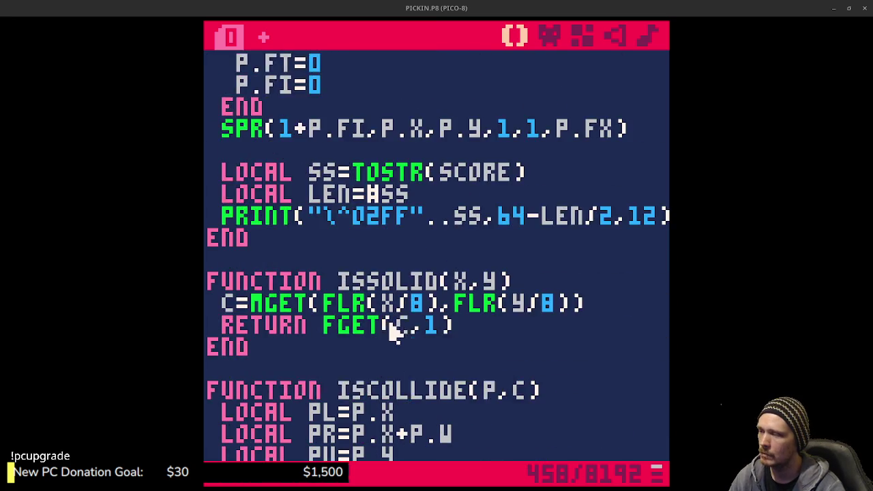
{"action": "scroll", "coordinate": [415, 322], "scroll_direction": "up", "scroll_amount": 1}
{"action": "scroll", "coordinate": [440, 328], "scroll_direction": "up", "scroll_amount": 9}
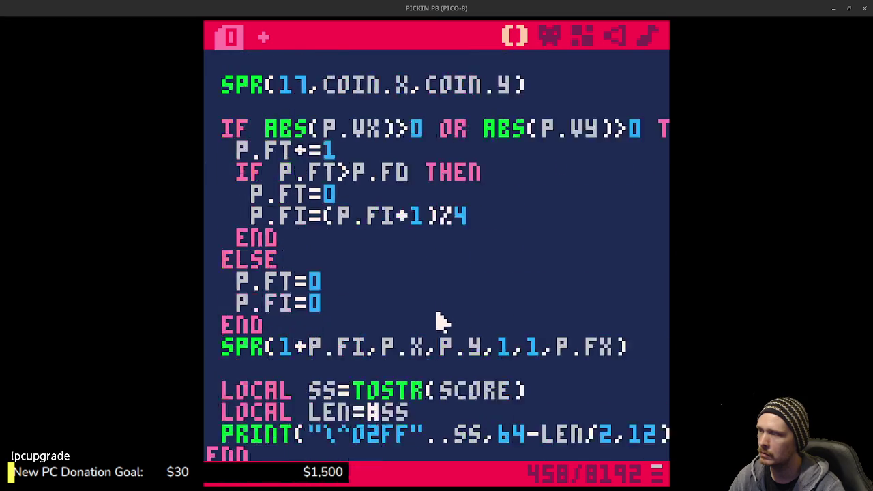
{"action": "scroll", "coordinate": [447, 330], "scroll_direction": "up", "scroll_amount": 1}
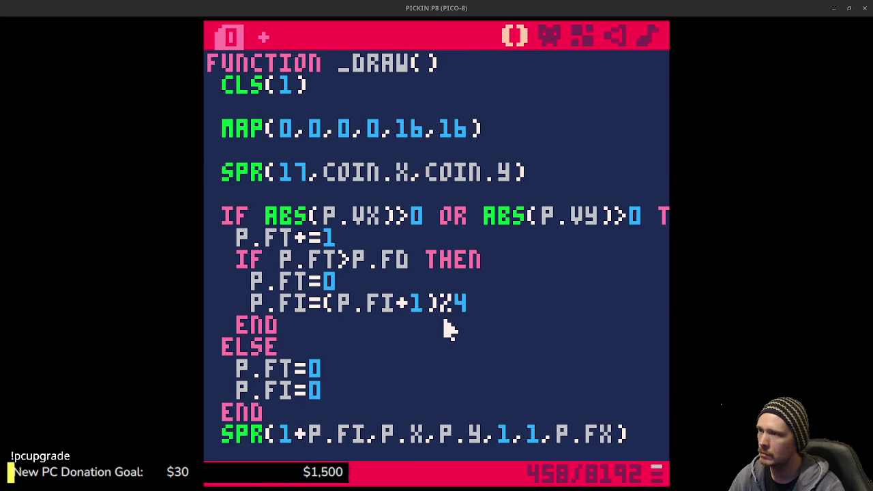
{"action": "left_click", "coordinate": [428, 226]}
{"action": "key", "text": "BackSpace"}
{"action": "type", "text": "1"}
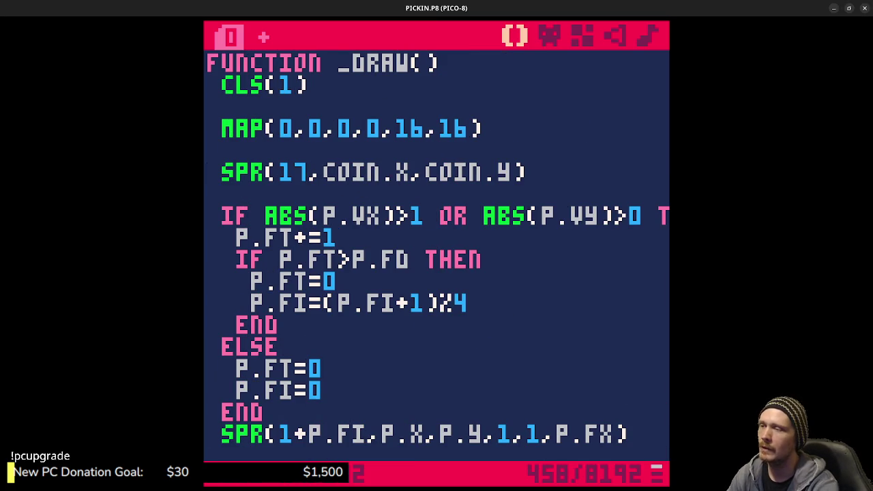
{"action": "left_click", "coordinate": [648, 216]}
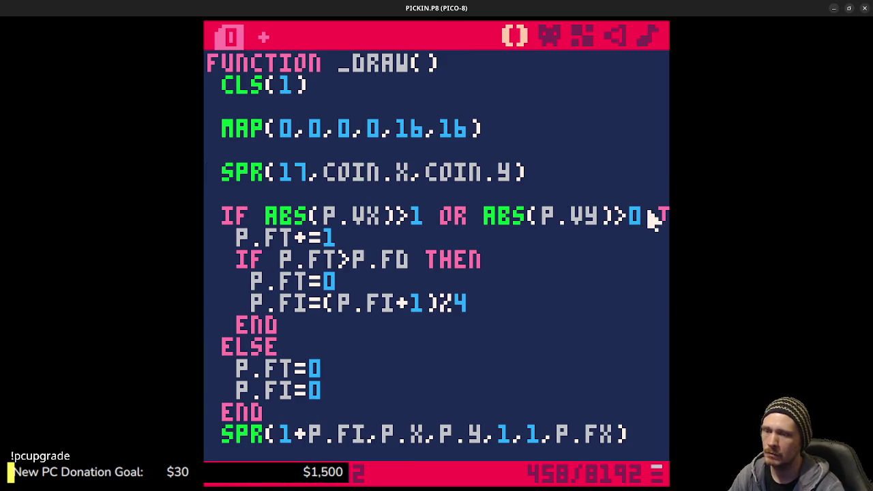
{"action": "key", "text": "BackSpace"}
{"action": "type", "text": "1"}
Save the cart and run the game, walking the player around to check the animation
{"action": "key", "text": "ctrl+s"}
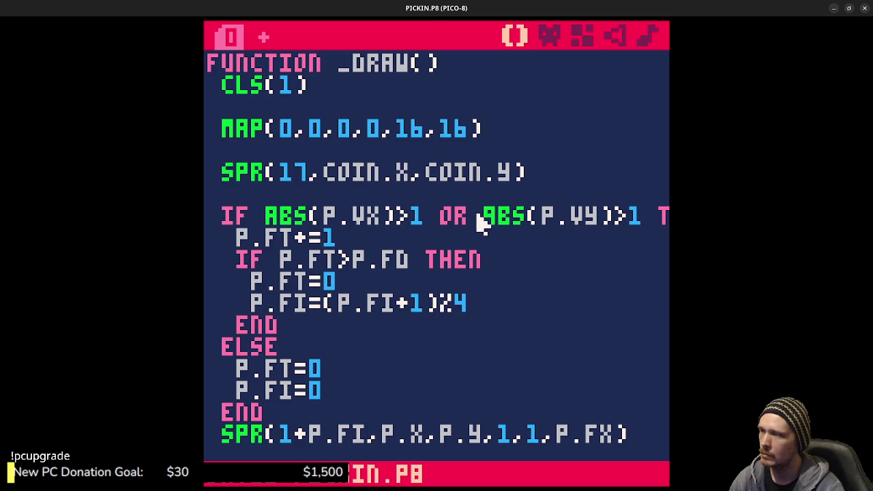
{"action": "key", "text": "ctrl+r"}
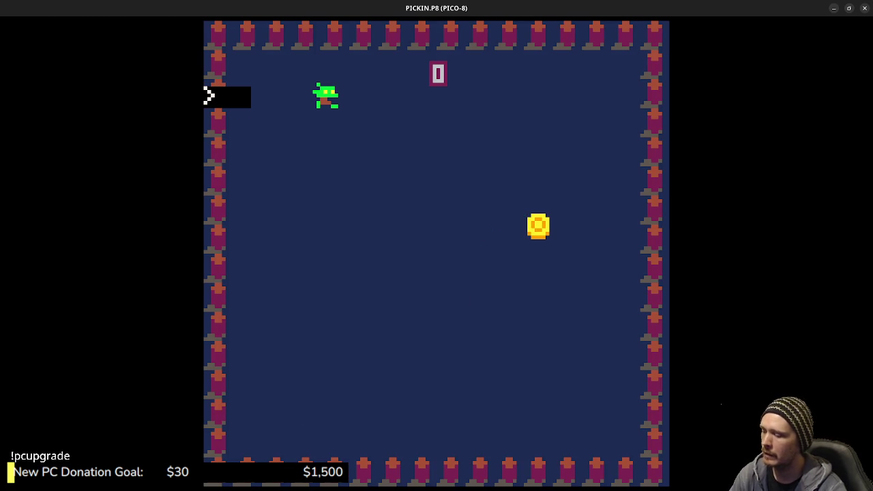
{"action": "key", "text": "Right"}
{"action": "key", "text": "Down"}
{"action": "key", "text": "Down"}
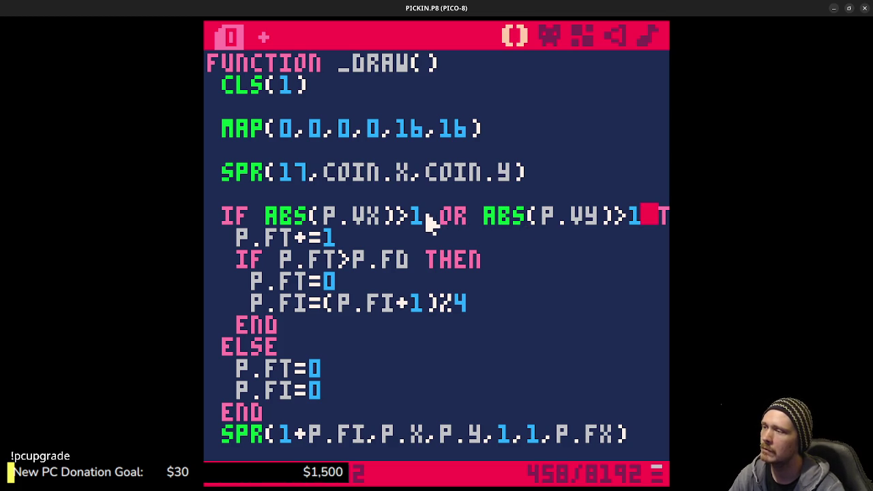
Lower both speed thresholds from 1 to 0.5
{"action": "key", "text": "BackSpace"}
{"action": "type", "text": "0.5"}
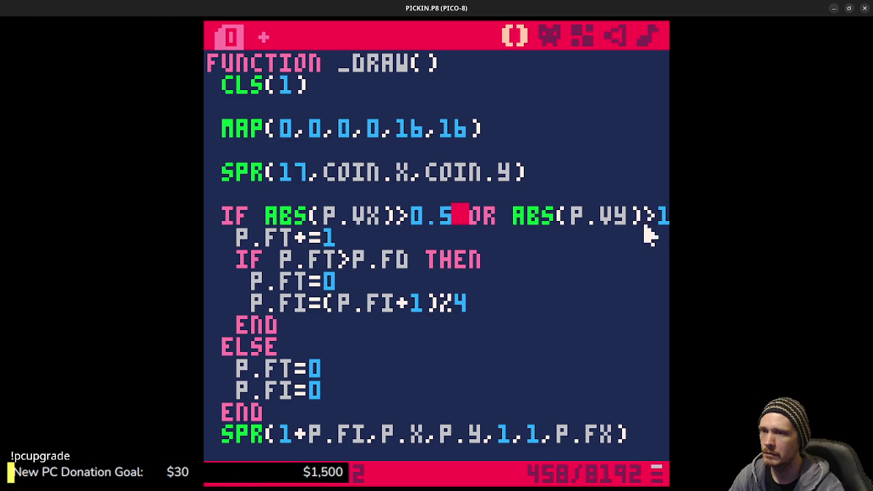
{"action": "key", "text": "Right"}
{"action": "key", "text": "BackSpace"}
{"action": "type", "text": "0.5"}
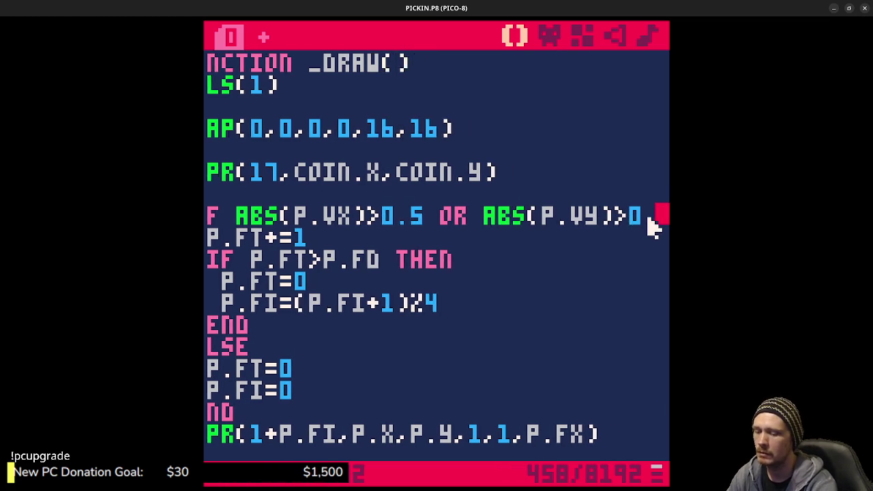
Save, test-run the game again, then return to the code editor
{"action": "key", "text": "ctrl+s"}
{"action": "key", "text": "ctrl+r"}
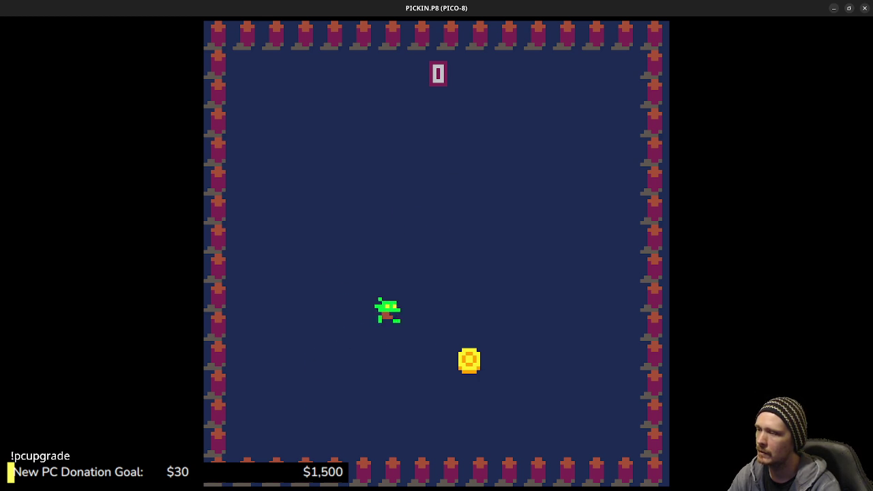
{"action": "key", "text": "Escape"}
{"action": "key", "text": "Escape"}
{"action": "scroll", "coordinate": [484, 181], "scroll_direction": "up", "scroll_amount": 15}
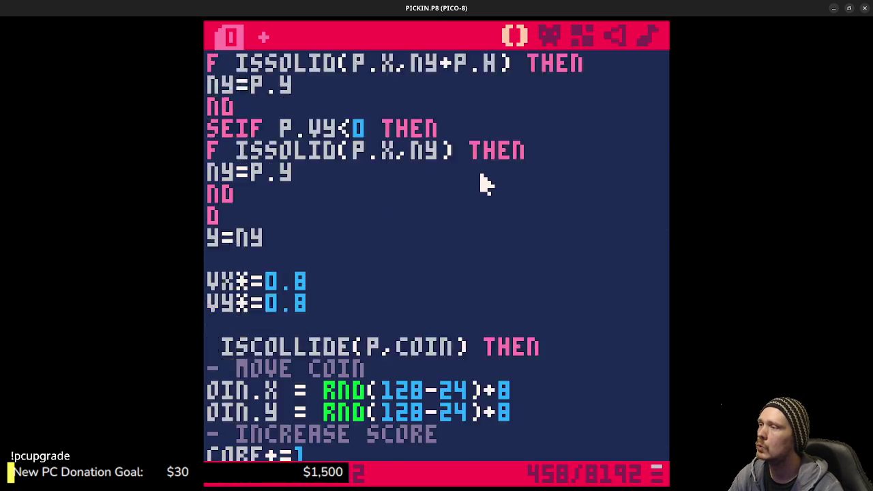
Delete the P.FX=FALSE lines from the up and down button blocks, save, and run the game
{"action": "scroll", "coordinate": [410, 318], "scroll_direction": "up", "scroll_amount": 8}
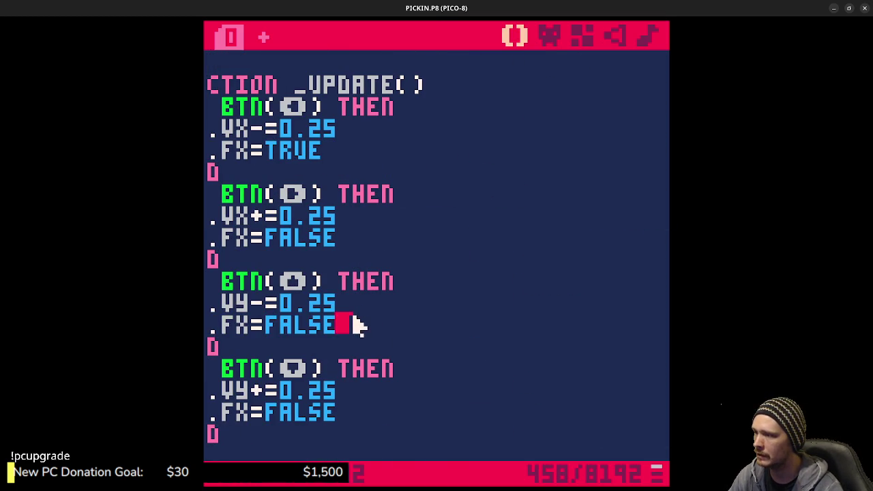
{"action": "left_click_drag", "start_coordinate": [358, 327], "coordinate": [368, 316]}
{"action": "key", "text": "BackSpace"}
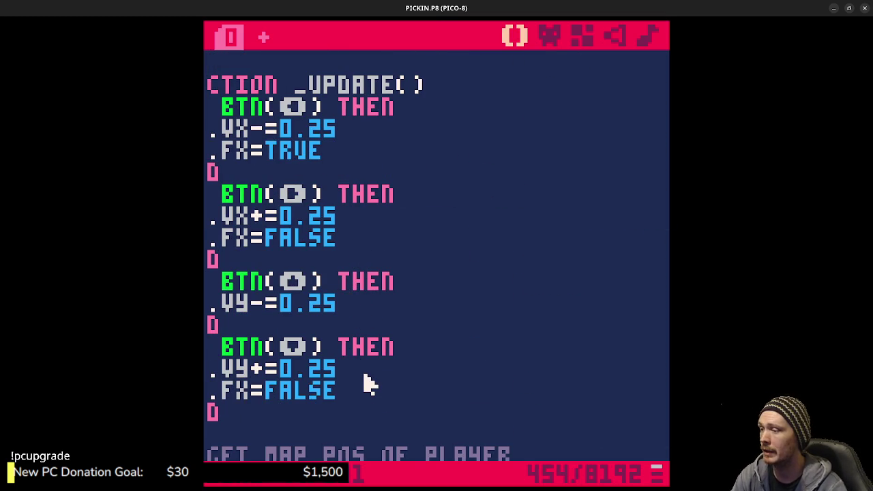
{"action": "left_click_drag", "start_coordinate": [364, 392], "coordinate": [366, 376]}
{"action": "key", "text": "BackSpace"}
{"action": "key", "text": "ctrl+s"}
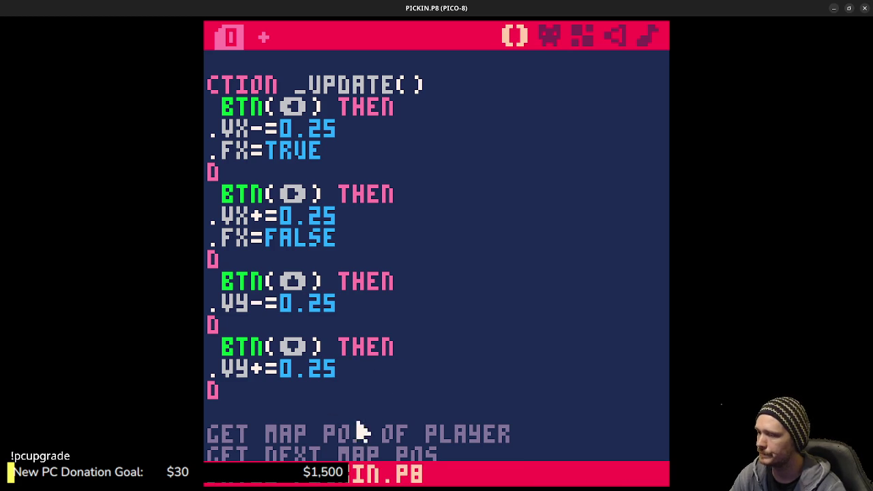
{"action": "key", "text": "ctrl+r"}
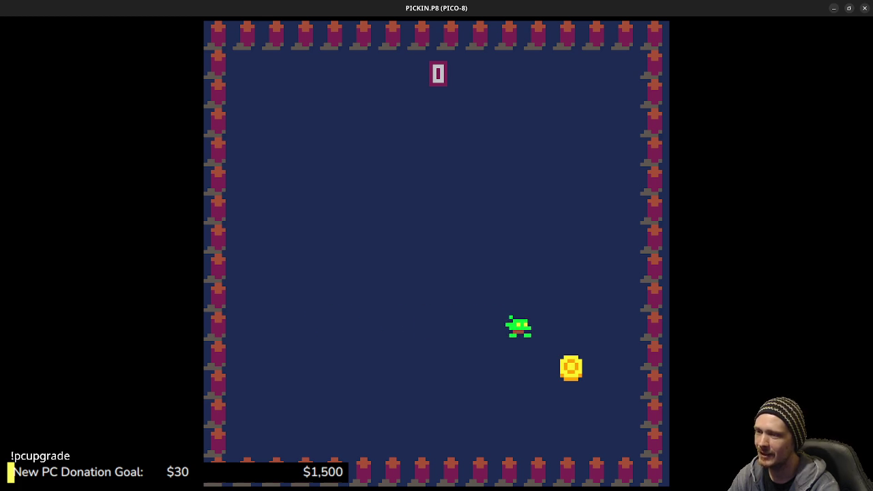
Steer the player with the arrow keys onto a coin, raising the score to 6
{"action": "key", "text": "Left"}
{"action": "key", "text": "Left"}
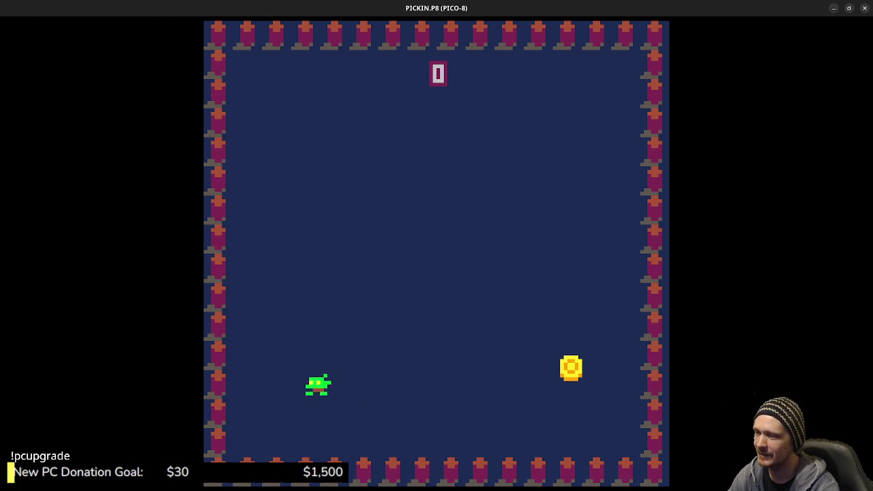
{"action": "key", "text": "Right"}
{"action": "key", "text": "Right"}
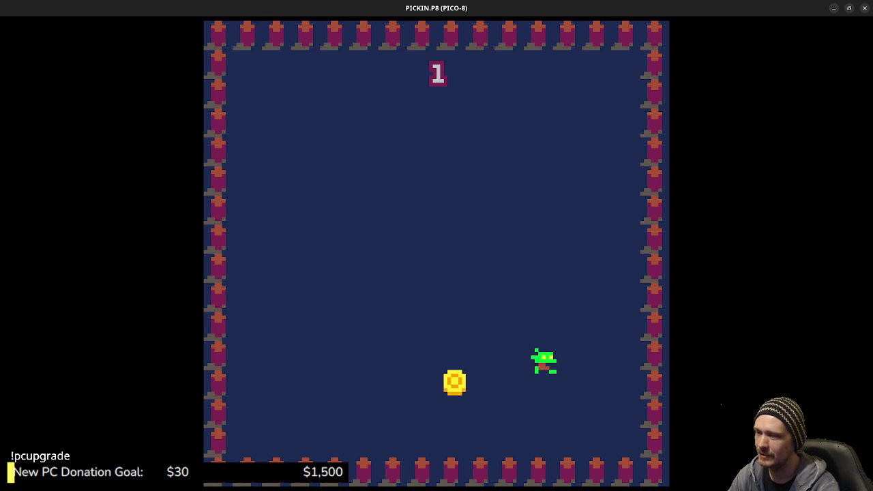
{"action": "key", "text": "Left"}
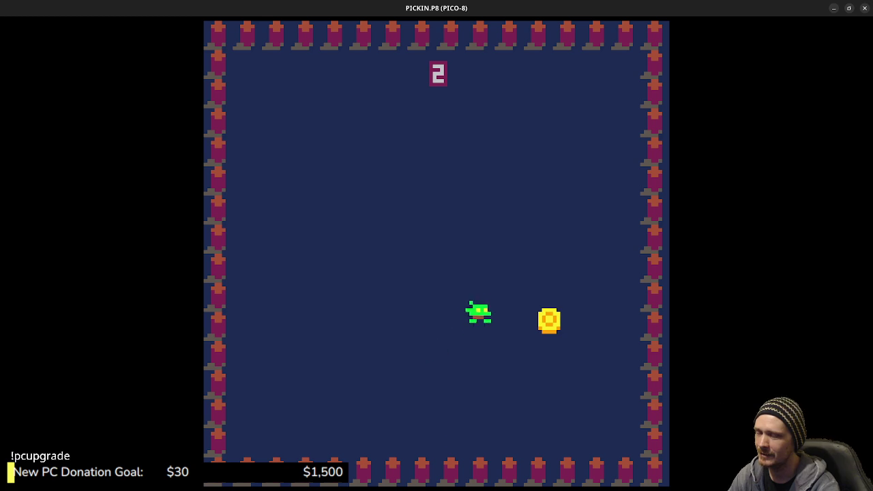
{"action": "key", "text": "Right"}
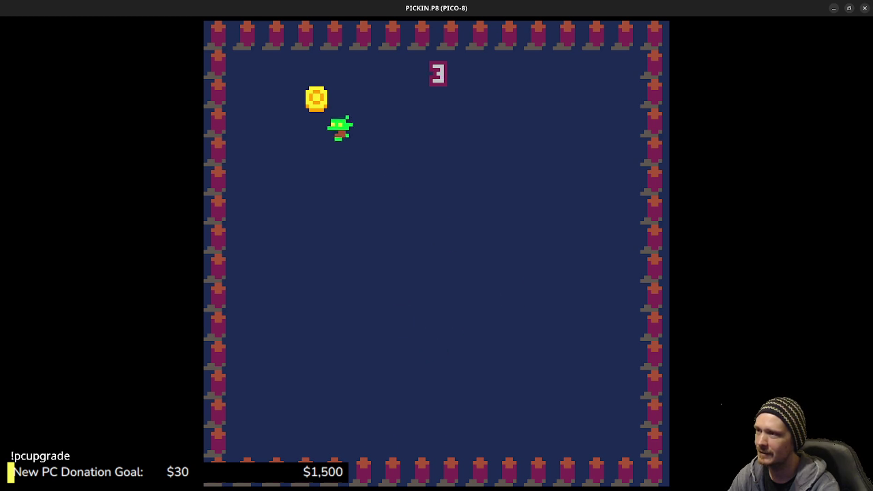
{"action": "key", "text": "Up"}
{"action": "key", "text": "Left"}
{"action": "key", "text": "Down"}
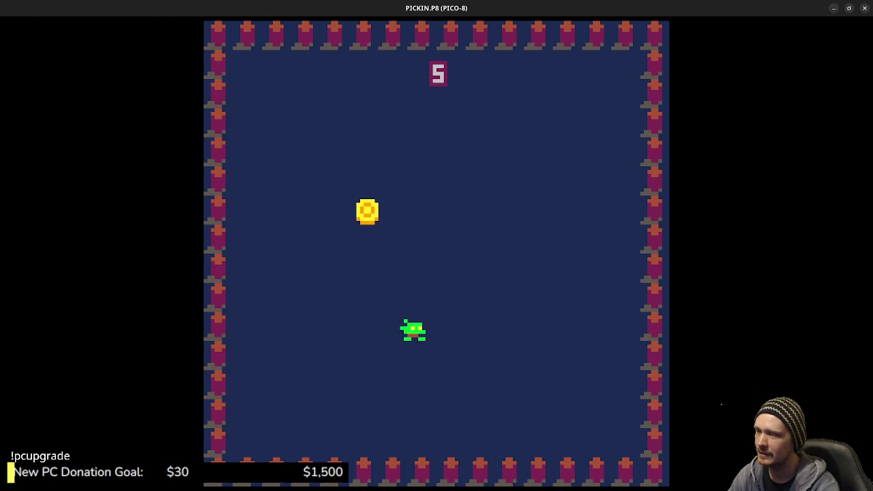
{"action": "key", "text": "Up"}
{"action": "key", "text": "Left"}
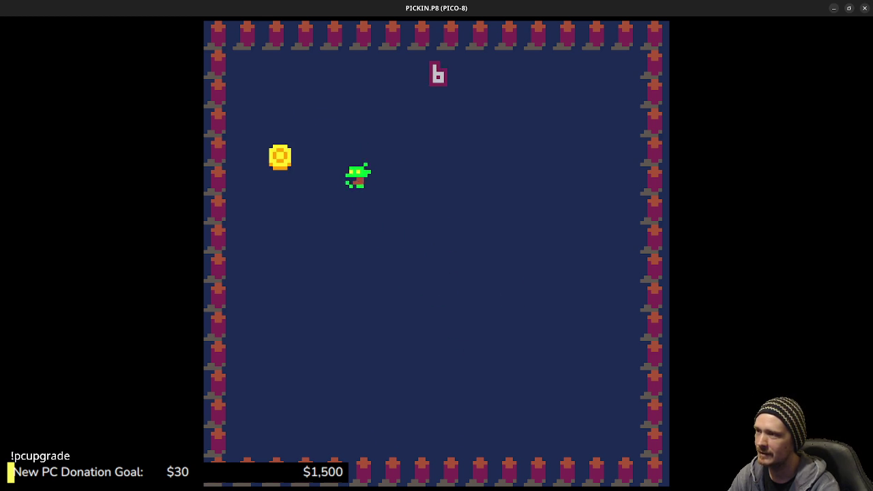
Collect another coin for a score of 7, then switch to the browser's Lazy Devs playlists
{"action": "key", "text": "Left"}
{"action": "key", "text": "Up"}
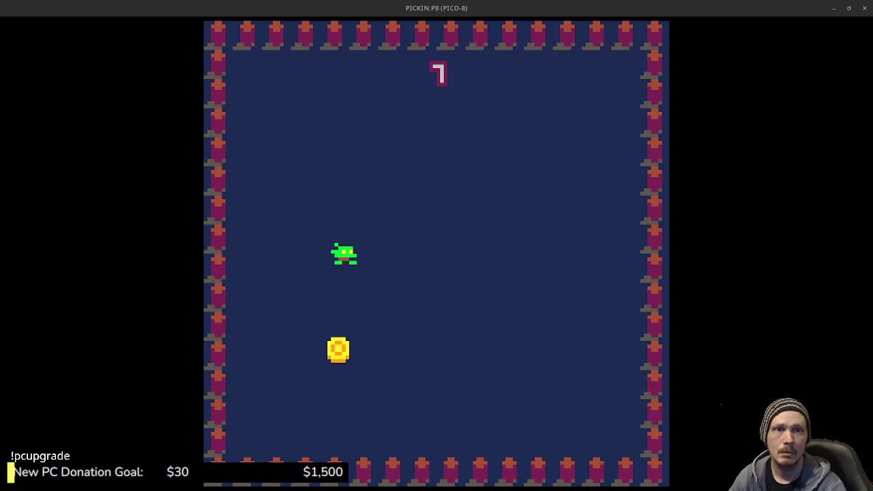
{"action": "key", "text": "alt+Tab"}
{"action": "scroll", "coordinate": [604, 303], "scroll_direction": "down", "scroll_amount": 1}
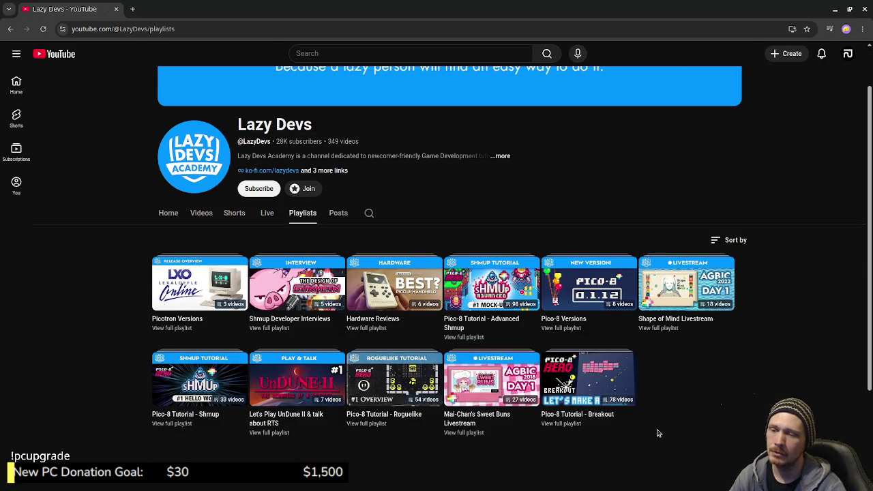
Open the Pico-8 Tutorial - Breakout playlist and scroll through its episodes
{"action": "left_click", "coordinate": [606, 400]}
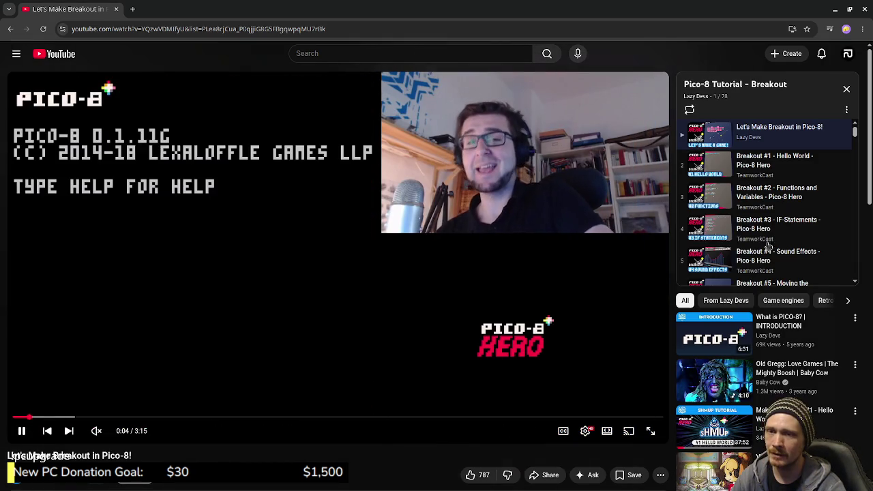
{"action": "scroll", "coordinate": [786, 211], "scroll_direction": "down", "scroll_amount": 1}
{"action": "scroll", "coordinate": [786, 211], "scroll_direction": "down", "scroll_amount": 15}
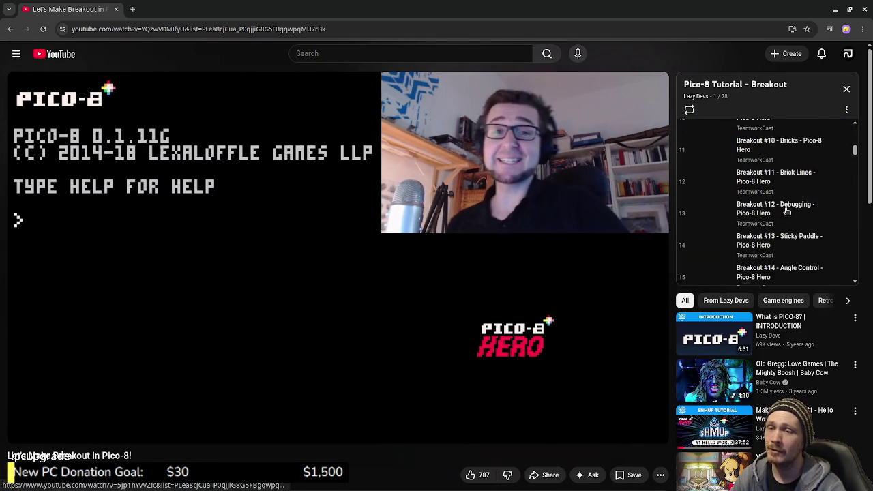
{"action": "scroll", "coordinate": [783, 232], "scroll_direction": "down", "scroll_amount": 15}
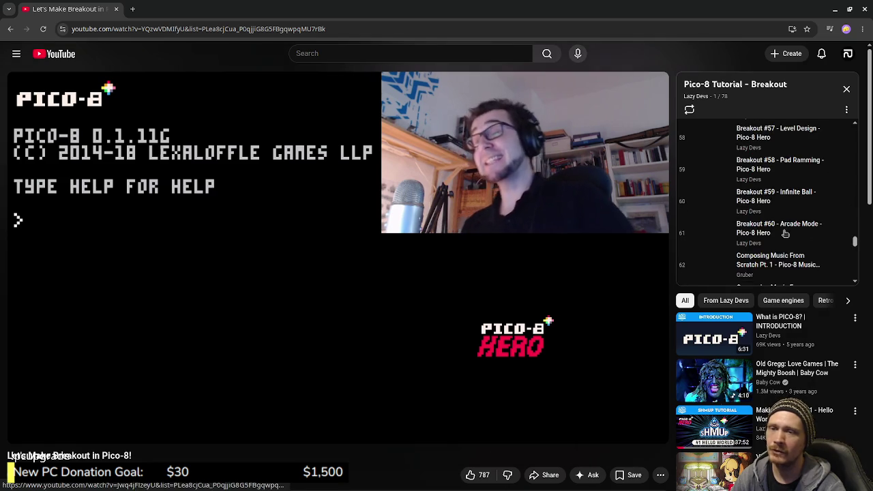
{"action": "scroll", "coordinate": [783, 264], "scroll_direction": "down", "scroll_amount": 10}
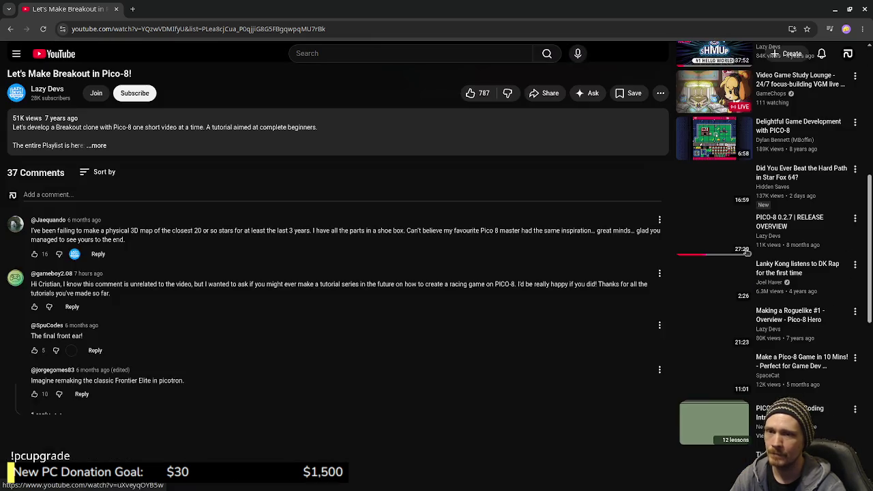
{"action": "scroll", "coordinate": [745, 311], "scroll_direction": "up", "scroll_amount": 20}
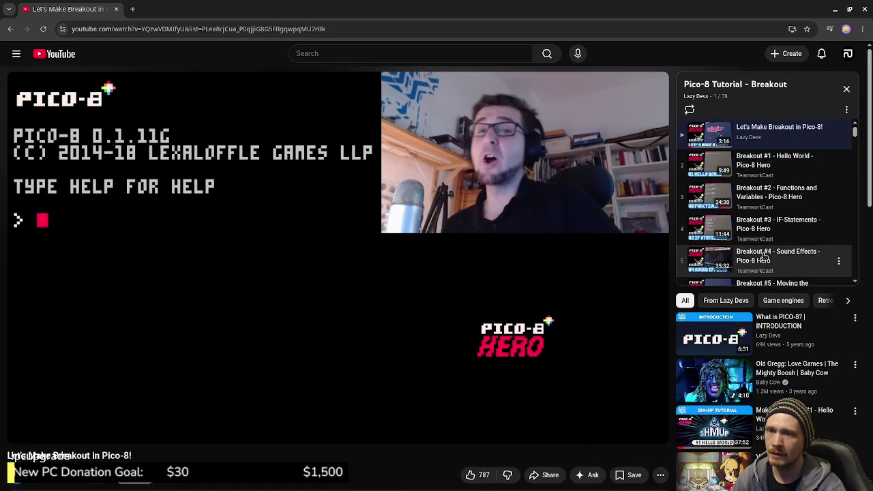
{"action": "scroll", "coordinate": [781, 225], "scroll_direction": "down", "scroll_amount": 4}
Scroll the playlist panel to the bottom and play Breakout #73, then #75 - Ship It!
{"action": "left_click_drag", "start_coordinate": [853, 155], "coordinate": [848, 278]}
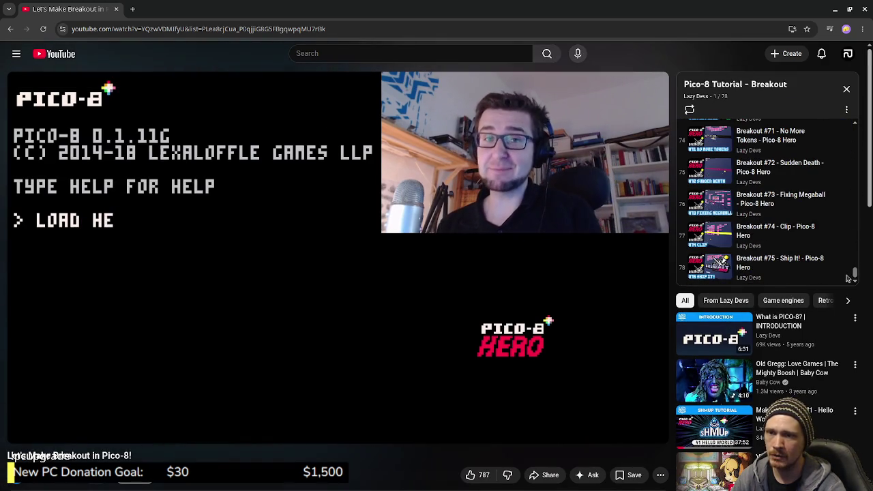
{"action": "left_click", "coordinate": [768, 203]}
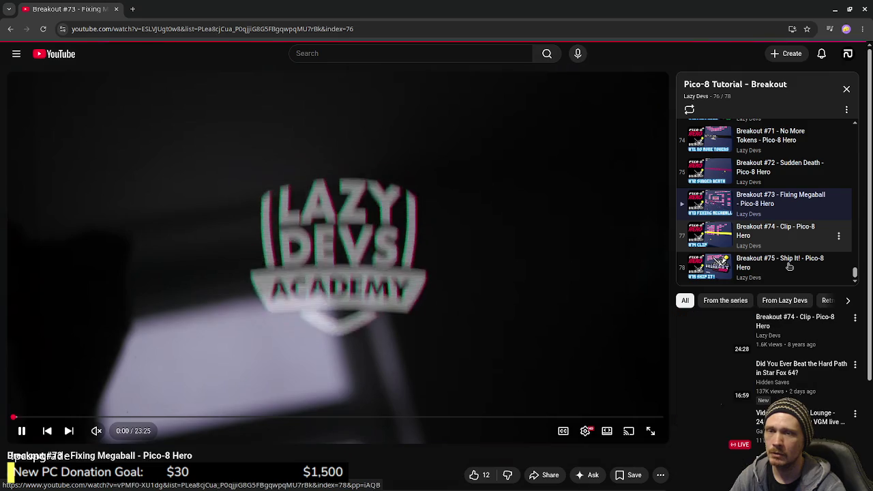
{"action": "left_click", "coordinate": [789, 266]}
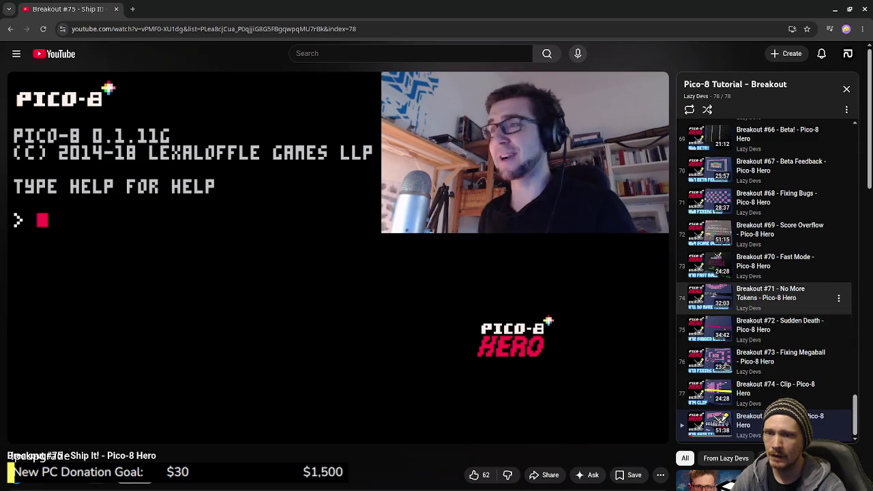
Play Breakout #74 - Clip, seek to about 3:00 and 18:15, skip the ad, then advance
{"action": "left_click", "coordinate": [751, 394]}
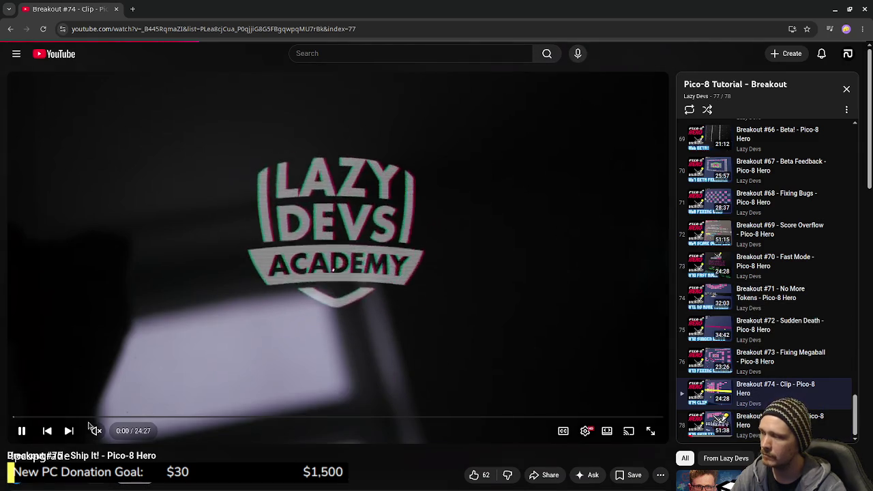
{"action": "left_click", "coordinate": [94, 417]}
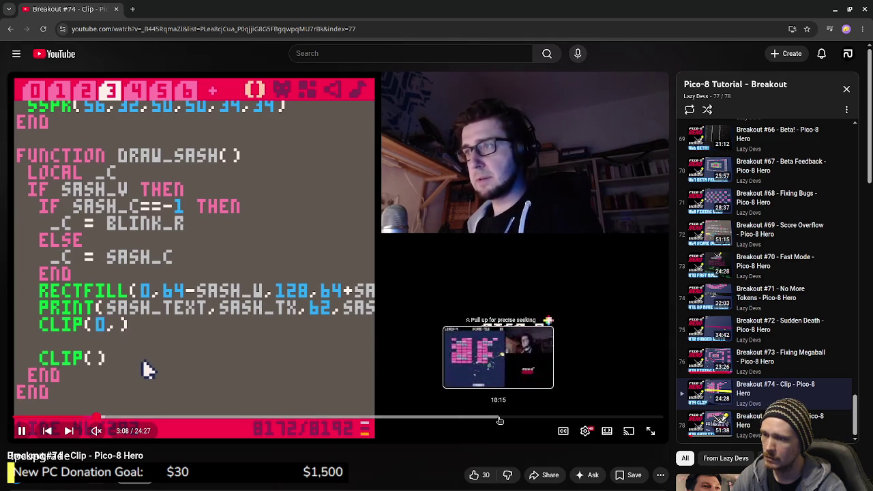
{"action": "left_click", "coordinate": [499, 418]}
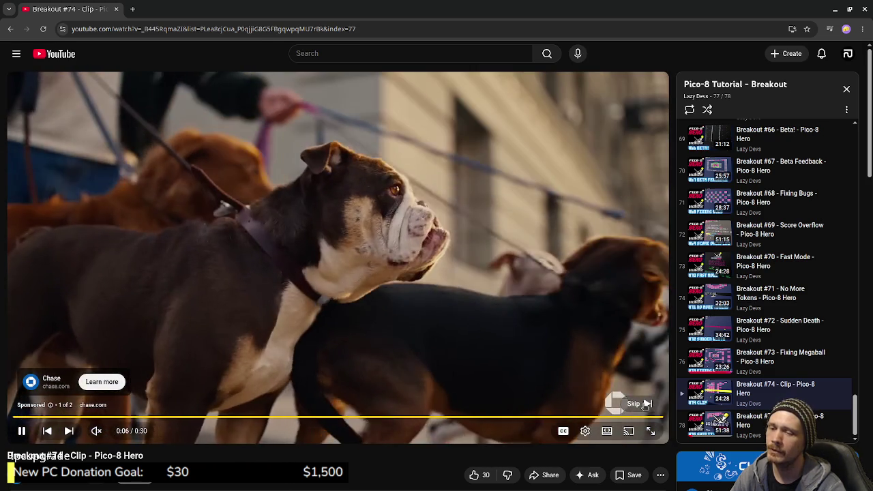
{"action": "left_click", "coordinate": [640, 403]}
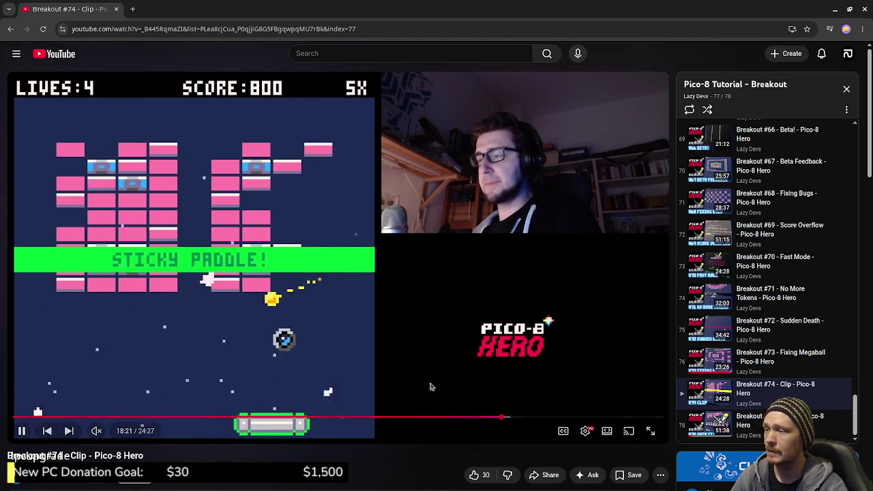
{"action": "left_click", "coordinate": [43, 430]}
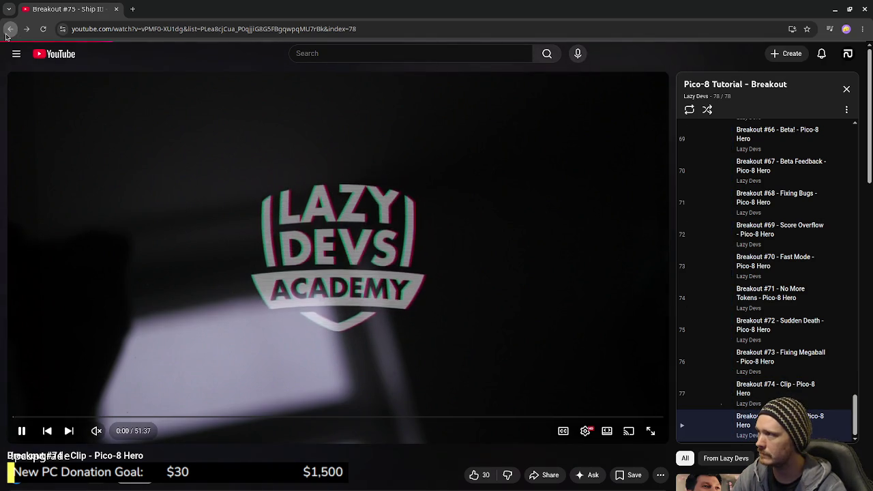
Go back through the browser history to the Lazy Devs playlists page
{"action": "left_click", "coordinate": [10, 31]}
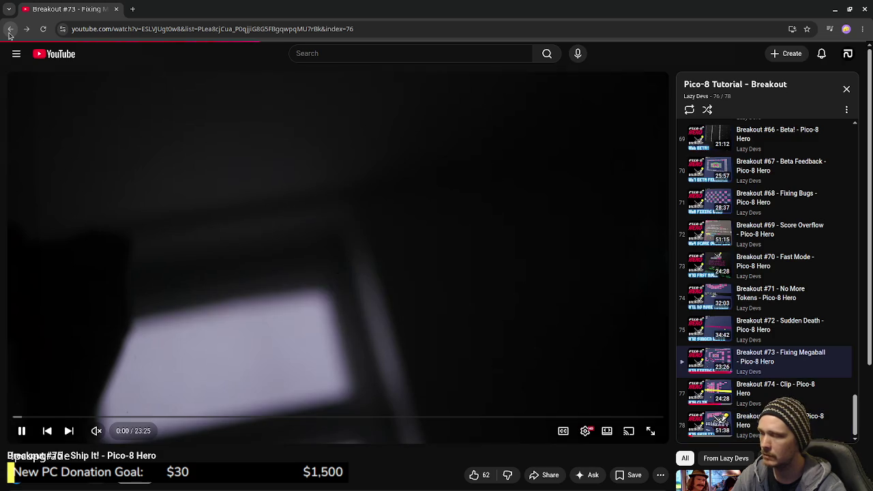
{"action": "left_click", "coordinate": [9, 30]}
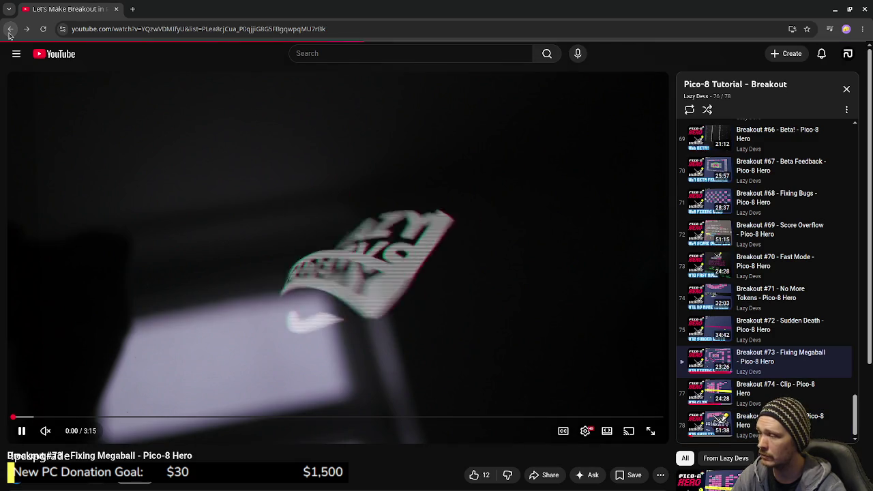
{"action": "left_click", "coordinate": [10, 30]}
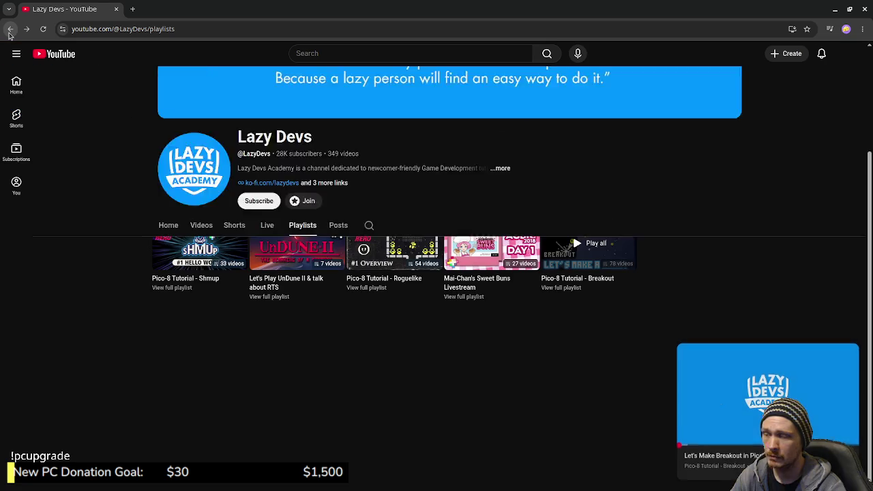
Close the mini player on the Lazy Devs playlists page
{"action": "left_click", "coordinate": [851, 362]}
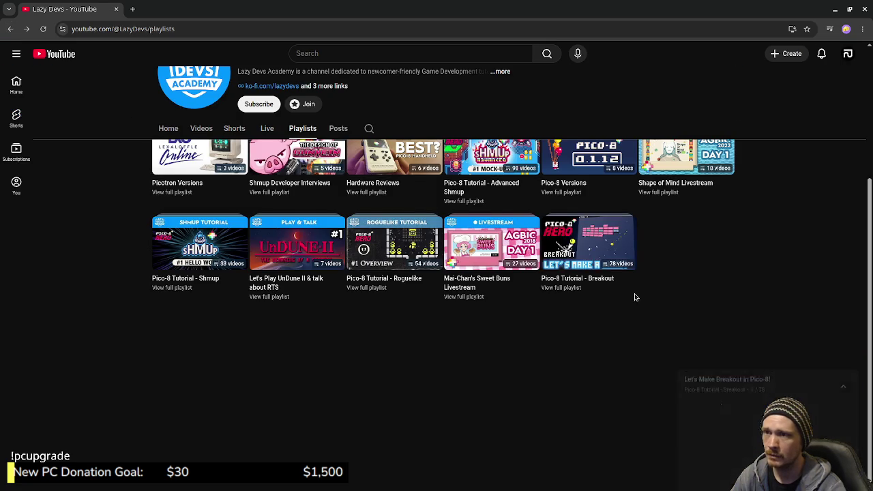
{"action": "scroll", "coordinate": [634, 296], "scroll_direction": "up", "scroll_amount": 2}
{"action": "scroll", "coordinate": [548, 302], "scroll_direction": "down", "scroll_amount": 2}
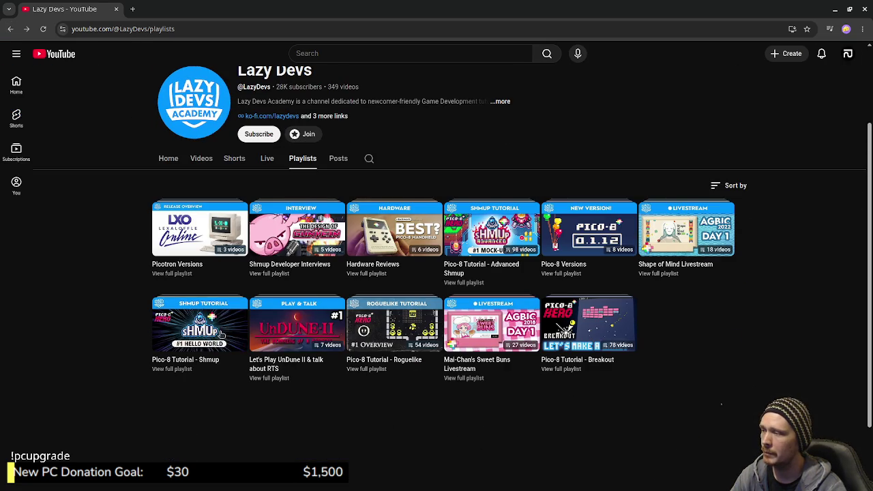
Preview several playlist thumbnails, then close the browser to return to the game
{"action": "mouse_move", "coordinate": [208, 336]}
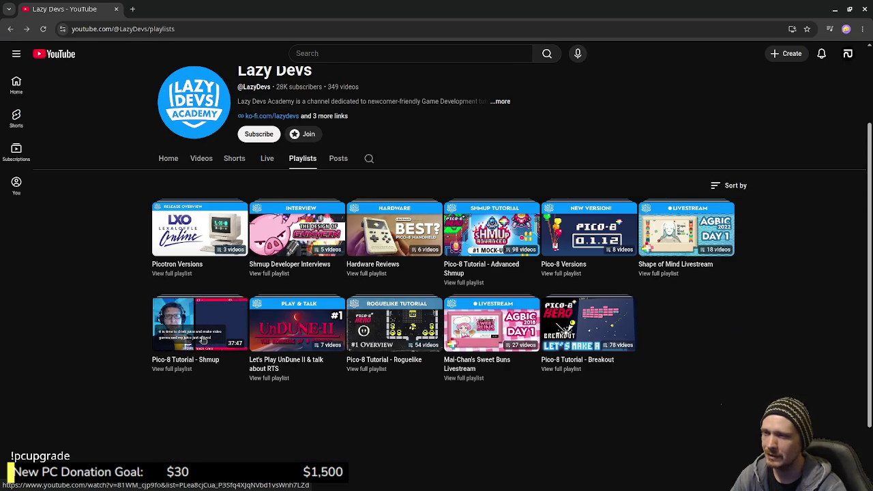
{"action": "mouse_move", "coordinate": [513, 242]}
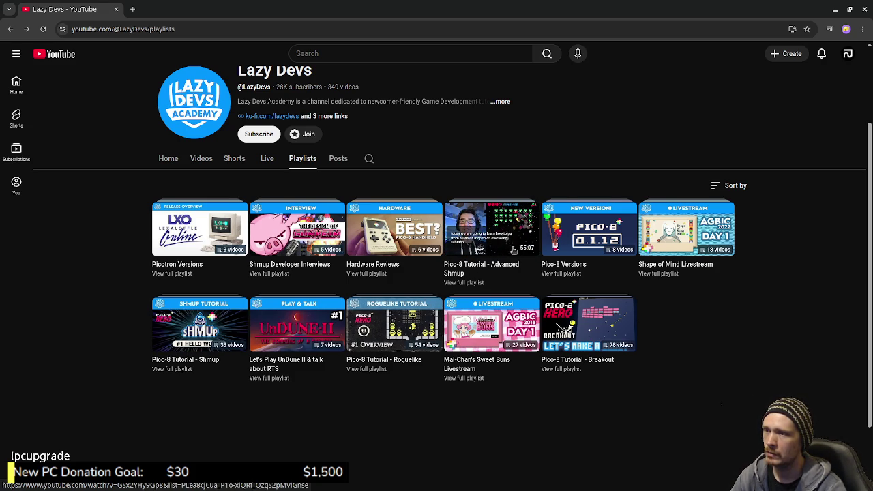
{"action": "mouse_move", "coordinate": [406, 325]}
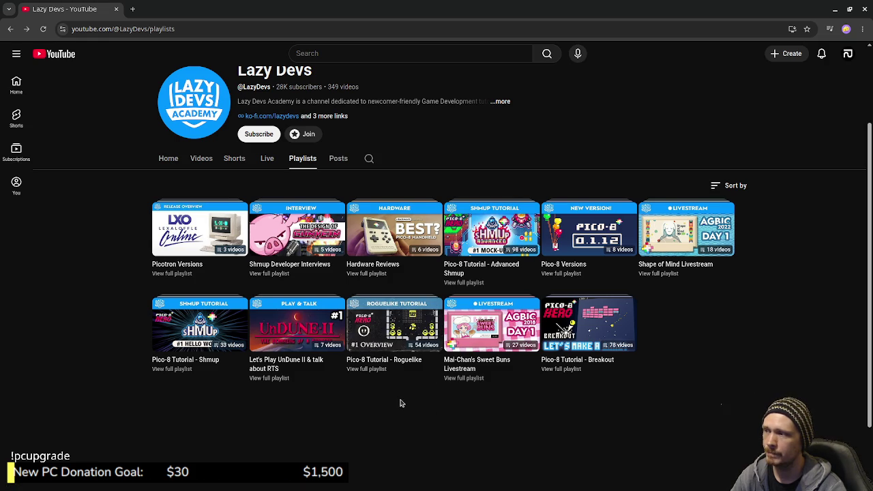
{"action": "mouse_move", "coordinate": [538, 247]}
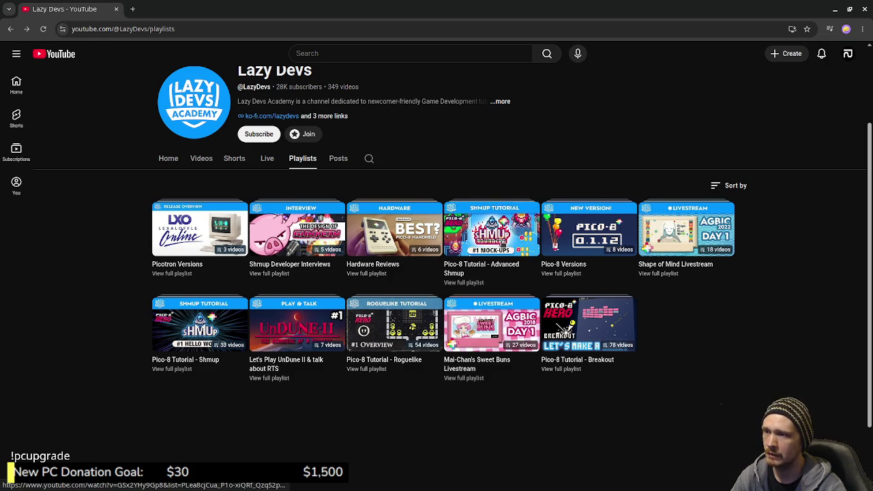
{"action": "mouse_move", "coordinate": [198, 351]}
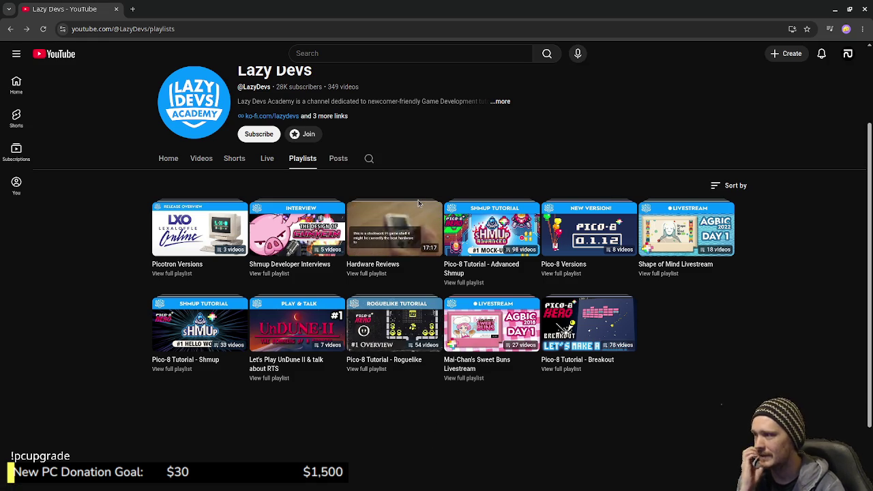
{"action": "mouse_move", "coordinate": [631, 340]}
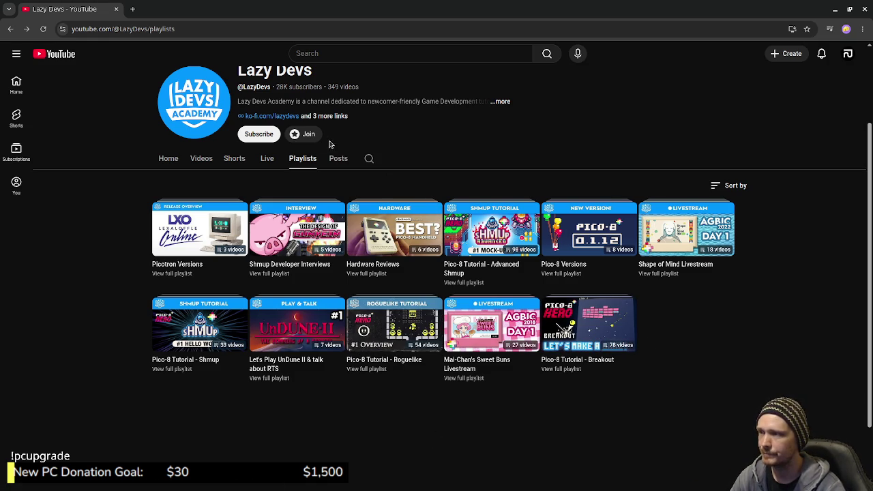
{"action": "left_click", "coordinate": [116, 10]}
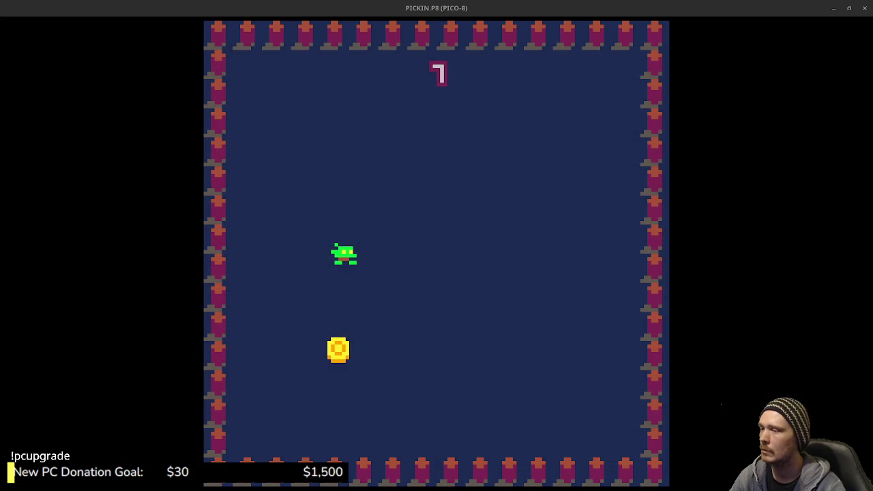
Stop the game and place the caret in the player setup code after FT=0
{"action": "key", "text": "Escape"}
{"action": "key", "text": "Escape"}
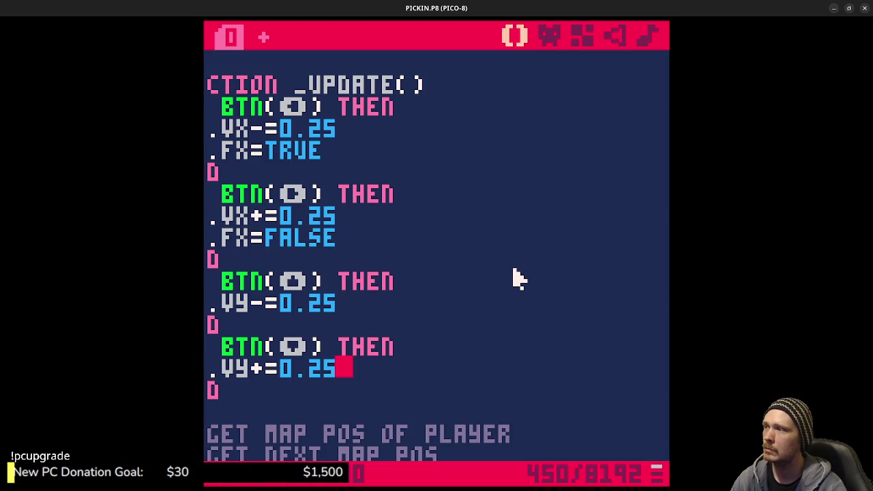
{"action": "scroll", "coordinate": [412, 377], "scroll_direction": "down", "scroll_amount": 5}
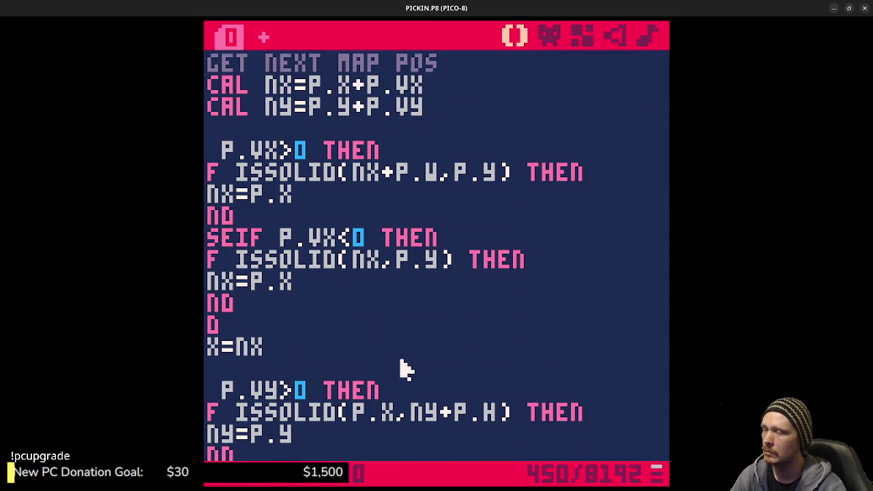
{"action": "scroll", "coordinate": [477, 367], "scroll_direction": "up", "scroll_amount": 10}
{"action": "scroll", "coordinate": [482, 364], "scroll_direction": "up", "scroll_amount": 10}
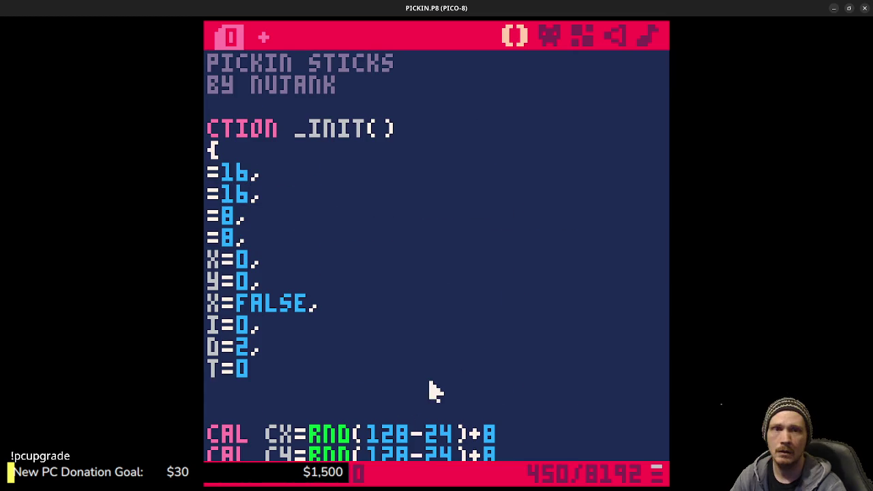
{"action": "left_click", "coordinate": [413, 352]}
{"action": "left_click", "coordinate": [332, 367]}
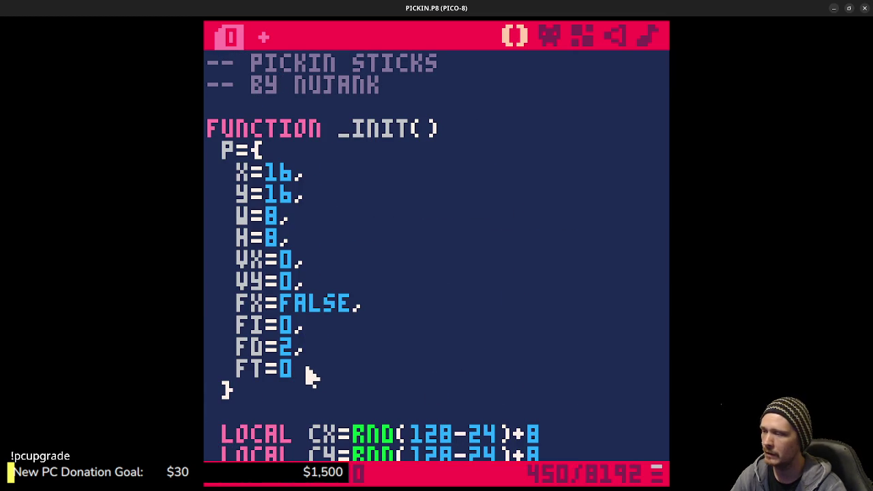
Scroll through the rest of _init, then open the sound effect editor
{"action": "scroll", "coordinate": [313, 373], "scroll_direction": "down", "scroll_amount": 2}
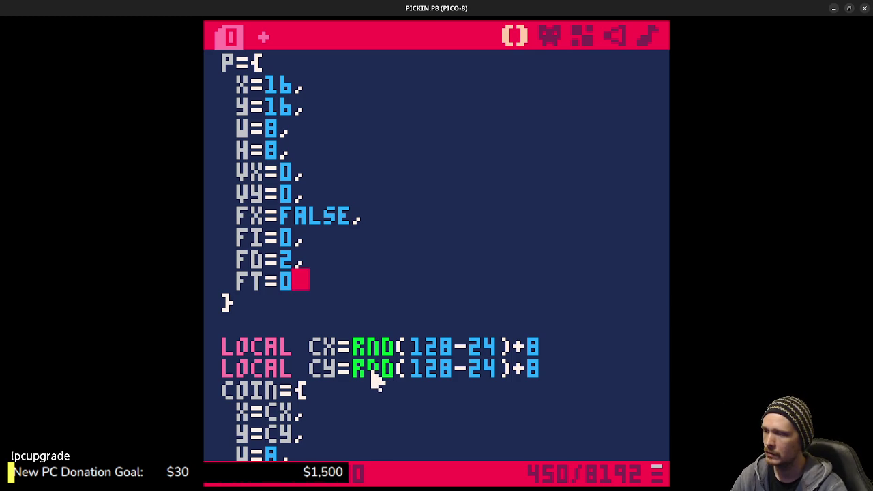
{"action": "scroll", "coordinate": [378, 380], "scroll_direction": "down", "scroll_amount": 2}
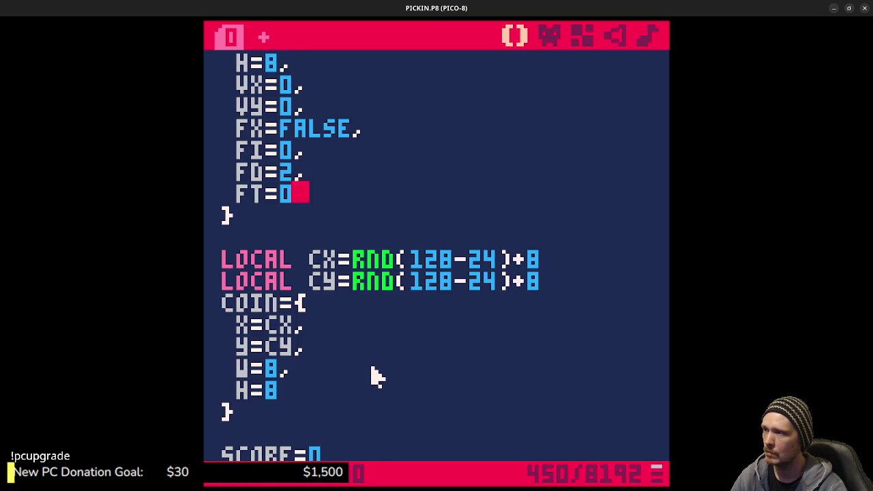
{"action": "scroll", "coordinate": [377, 378], "scroll_direction": "down", "scroll_amount": 2}
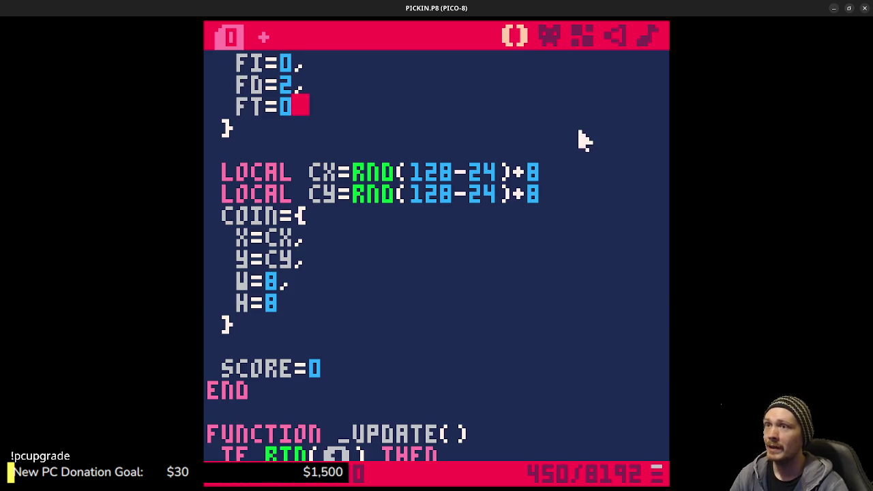
{"action": "left_click", "coordinate": [613, 35]}
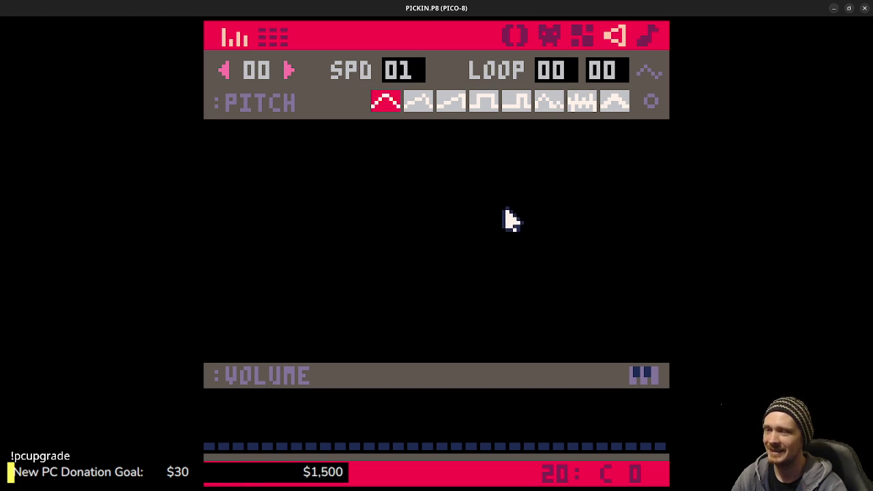
Switch back and forth between the music and sound effect editors, ending on SFX
{"action": "left_click", "coordinate": [651, 38]}
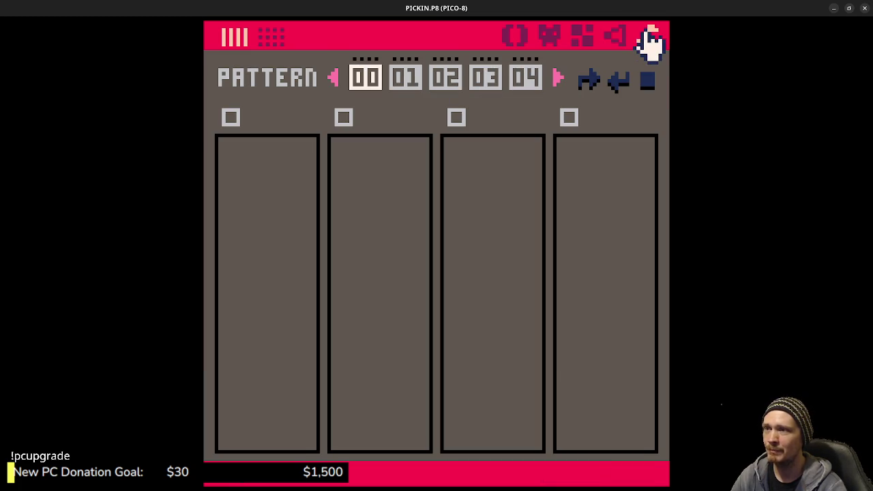
{"action": "left_click", "coordinate": [616, 37]}
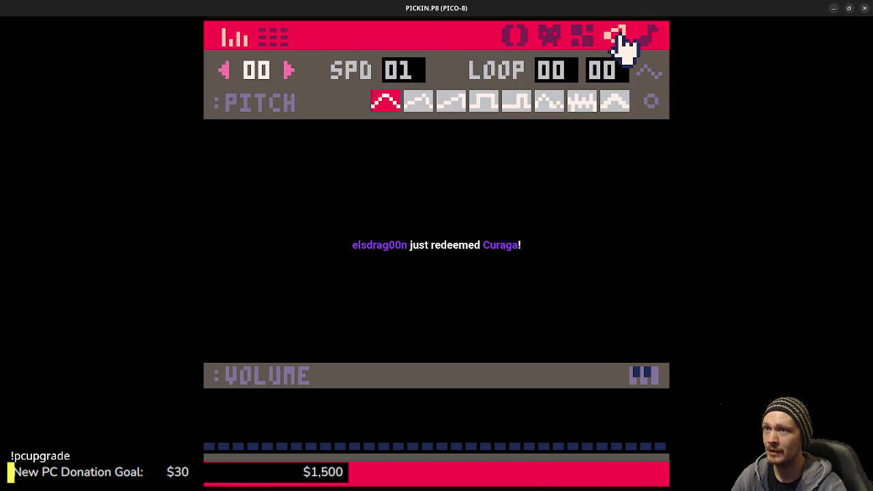
{"action": "left_click", "coordinate": [650, 40]}
{"action": "left_click", "coordinate": [618, 39]}
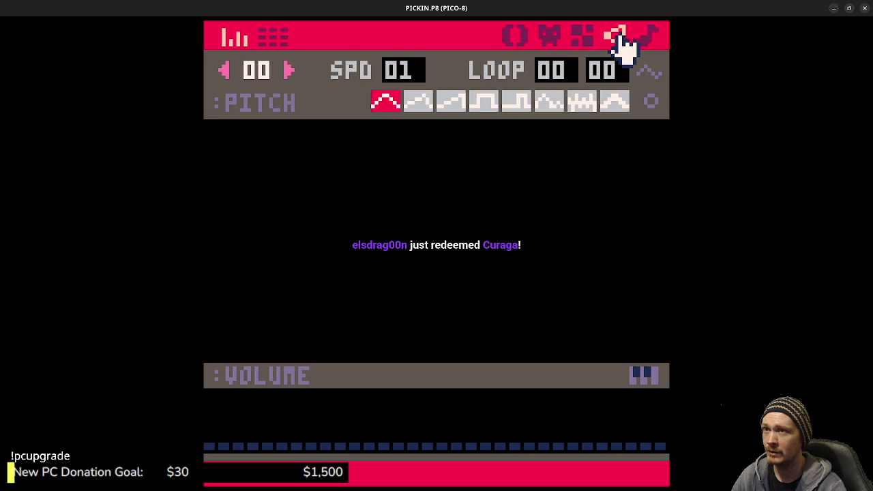
{"action": "left_click", "coordinate": [650, 39]}
{"action": "left_click", "coordinate": [617, 39]}
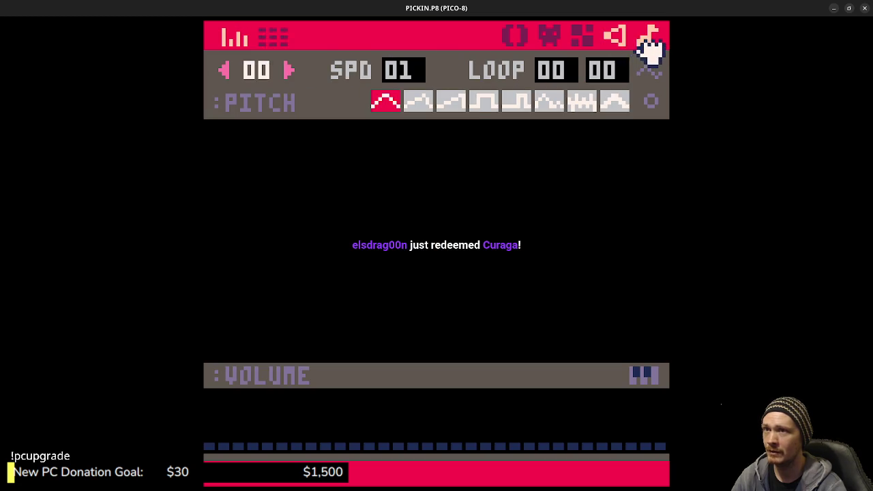
{"action": "left_click", "coordinate": [651, 37]}
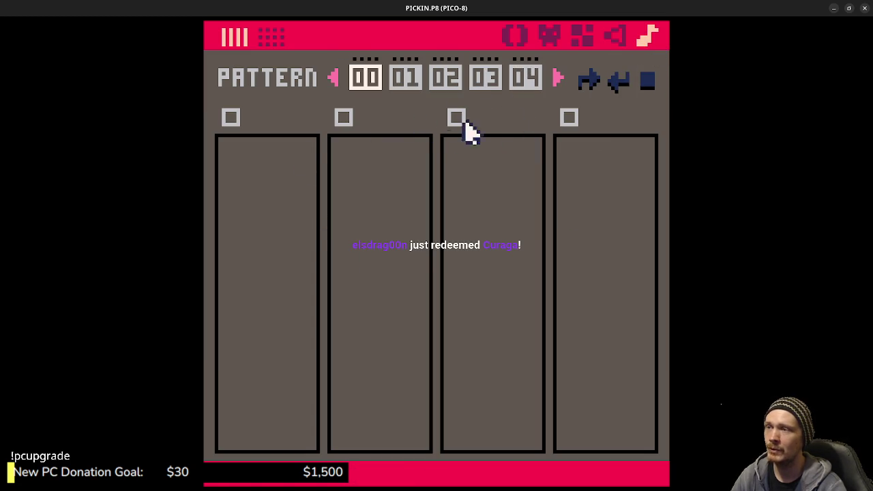
{"action": "left_click", "coordinate": [617, 39]}
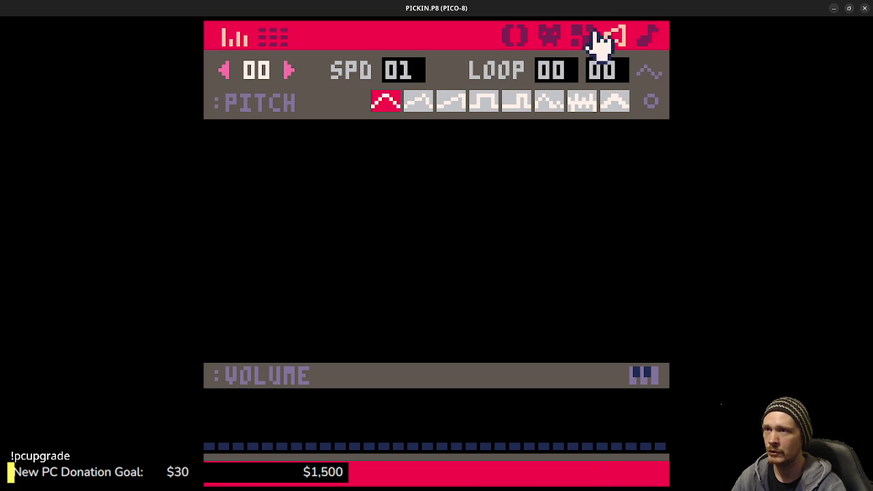
Look at the sprite editor, return to the code, and run the game again
{"action": "left_click", "coordinate": [513, 35]}
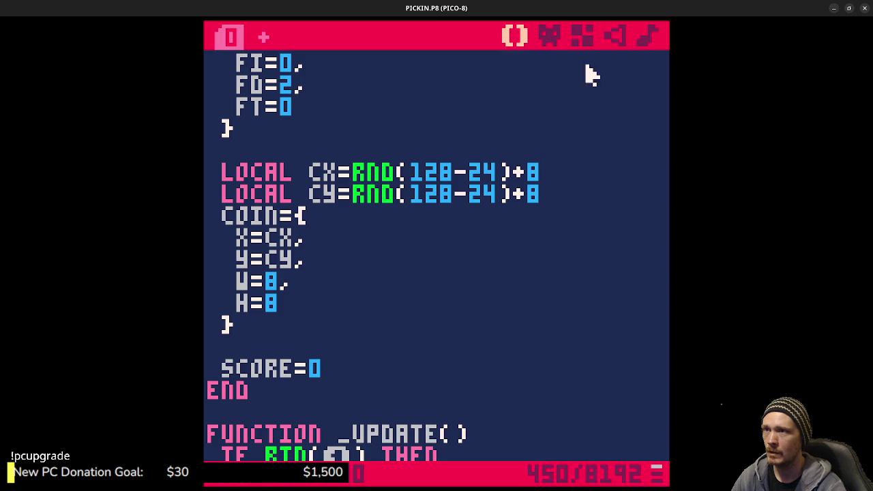
{"action": "left_click", "coordinate": [548, 37]}
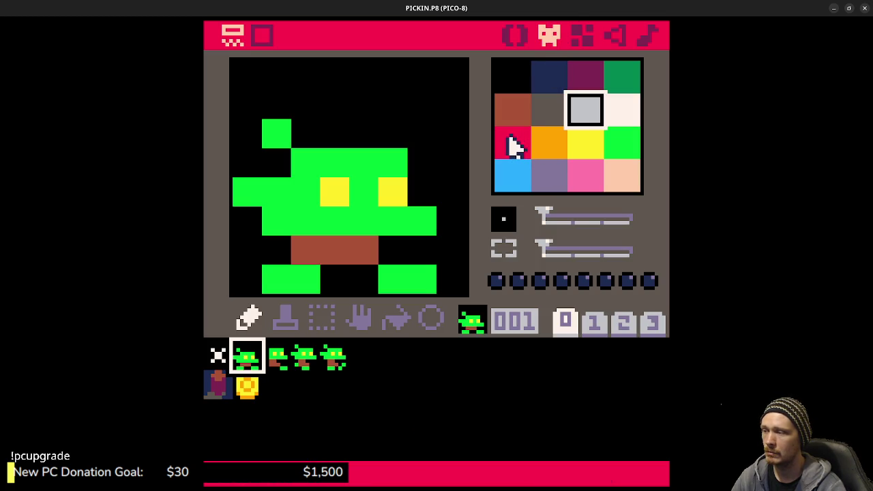
{"action": "left_click", "coordinate": [516, 35]}
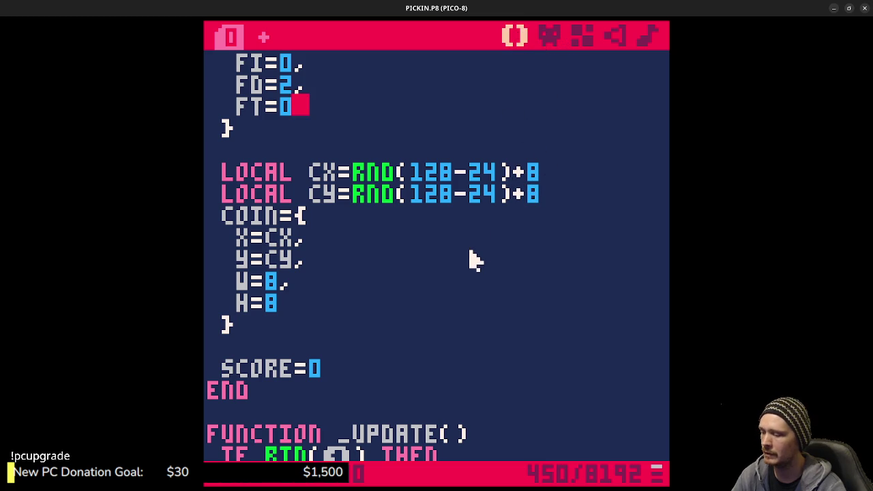
{"action": "key", "text": "ctrl+r"}
Steer the player around the arena collecting coins until the score reaches 10
{"action": "key", "text": "Right"}
{"action": "key", "text": "Down"}
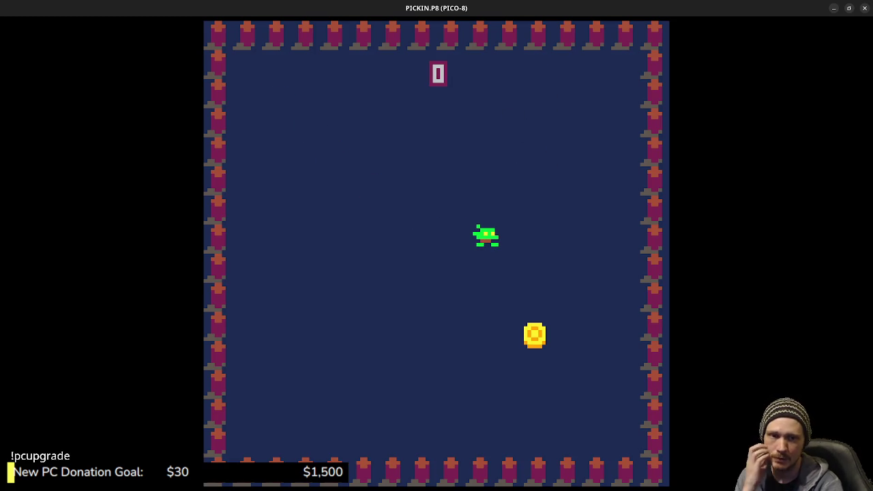
{"action": "key", "text": "Down"}
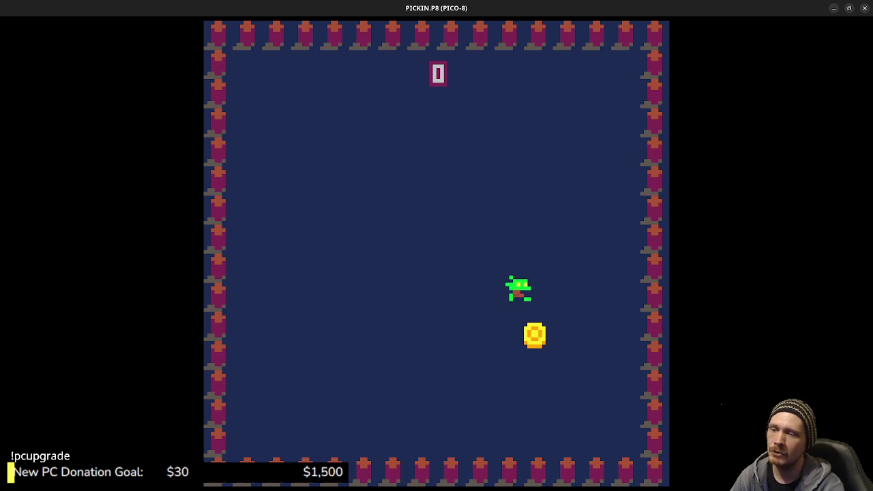
{"action": "key", "text": "Left"}
{"action": "key", "text": "Up"}
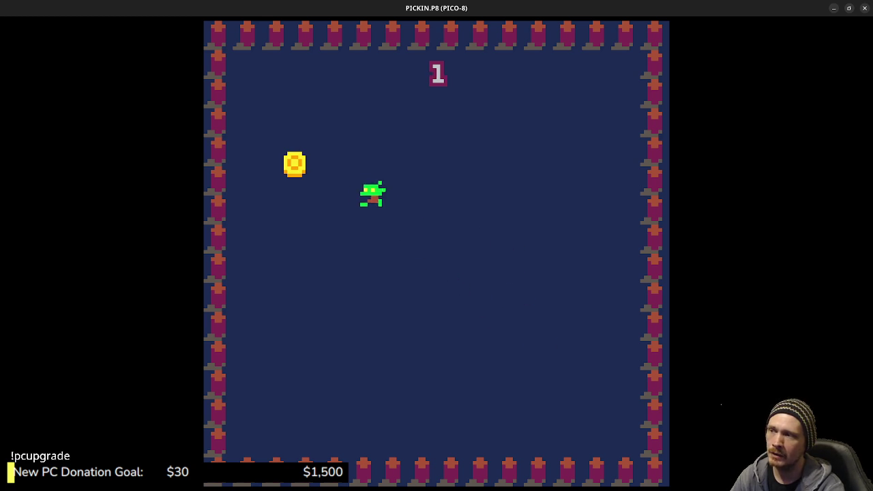
{"action": "key", "text": "Right"}
{"action": "key", "text": "Down"}
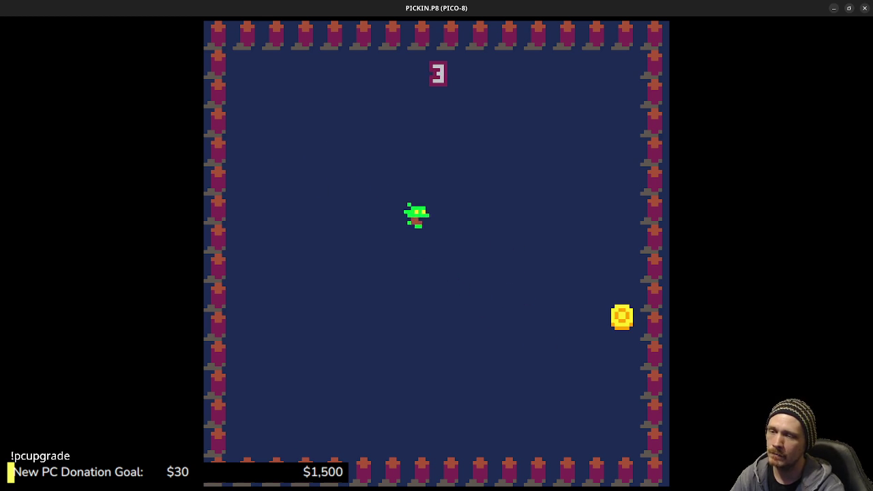
{"action": "key", "text": "Left"}
{"action": "key", "text": "Up"}
{"action": "key", "text": "Right"}
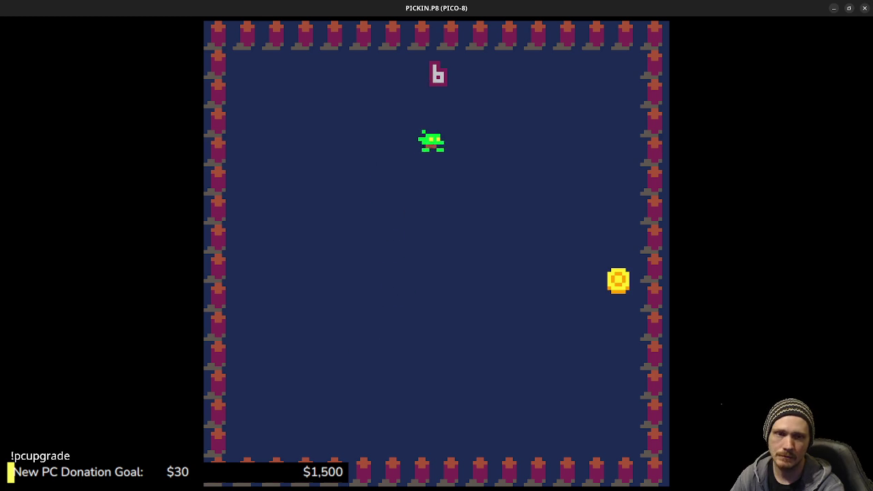
{"action": "key", "text": "Down"}
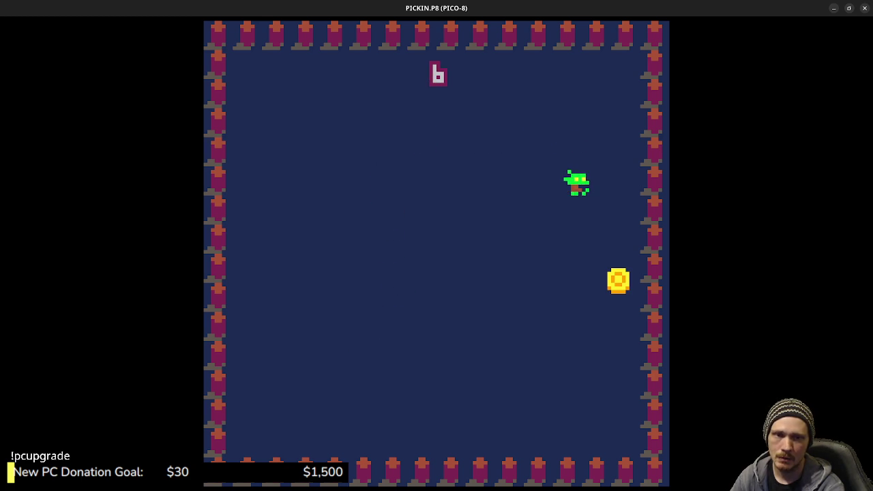
{"action": "key", "text": "Right"}
{"action": "key", "text": "Down"}
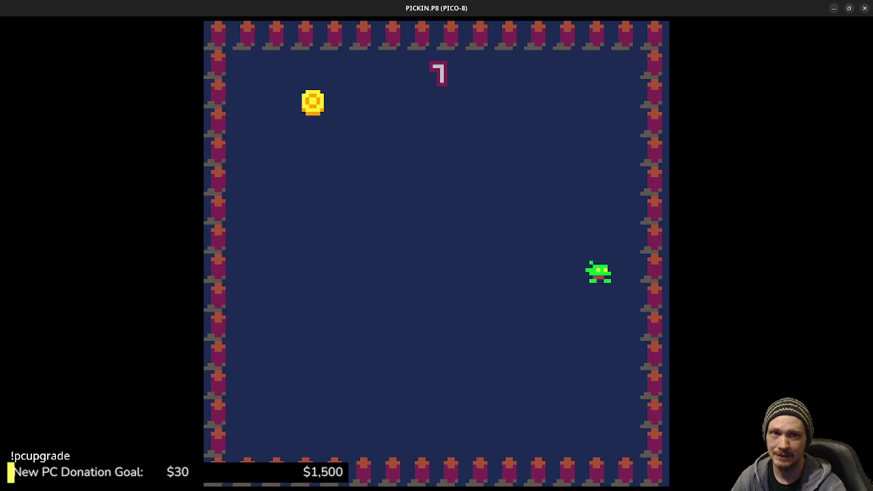
{"action": "key", "text": "Left"}
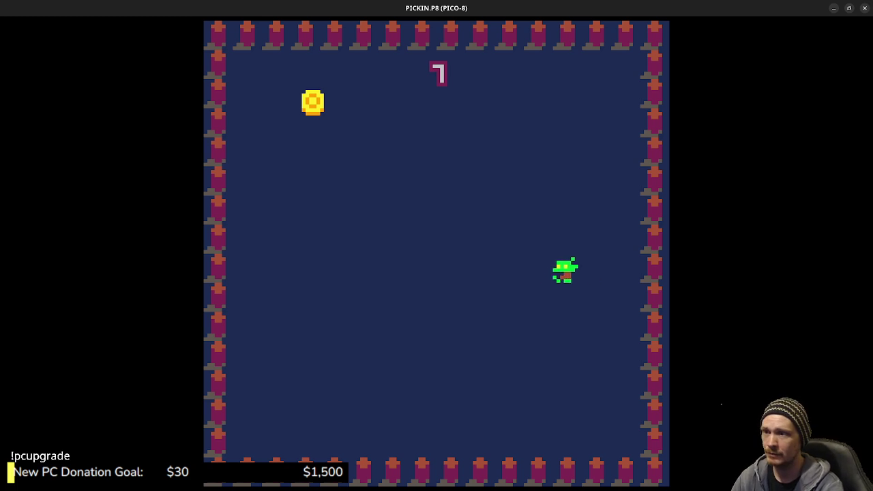
{"action": "key", "text": "Up"}
{"action": "key", "text": "Down"}
{"action": "key", "text": "Right"}
Keep collecting coins up to a score of 15, then switch to the browser's video
{"action": "key", "text": "Up"}
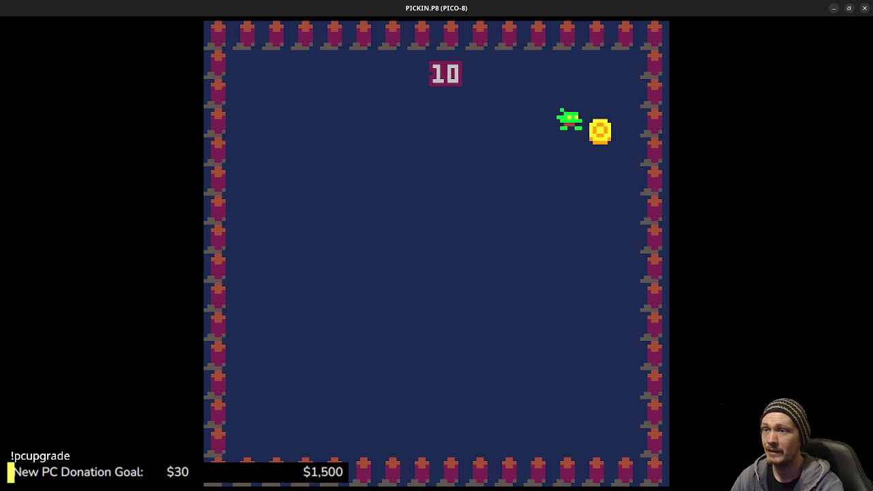
{"action": "key", "text": "Down"}
{"action": "key", "text": "Left"}
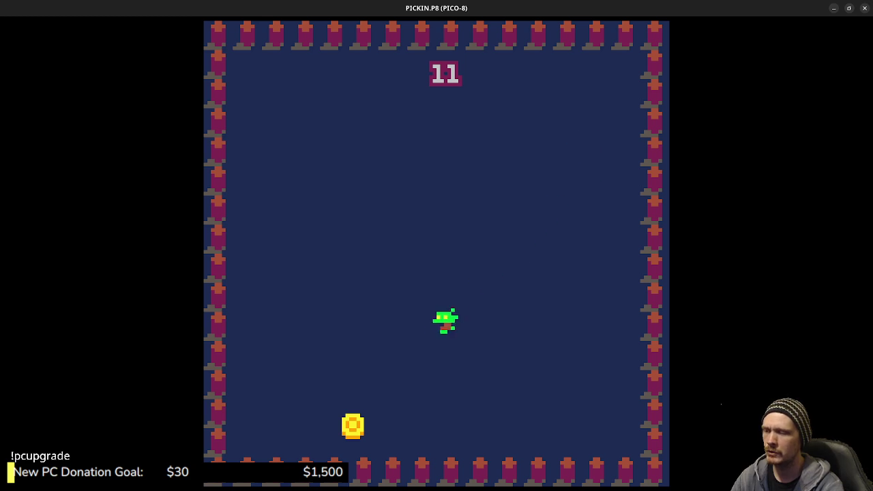
{"action": "key", "text": "Right"}
{"action": "key", "text": "Up"}
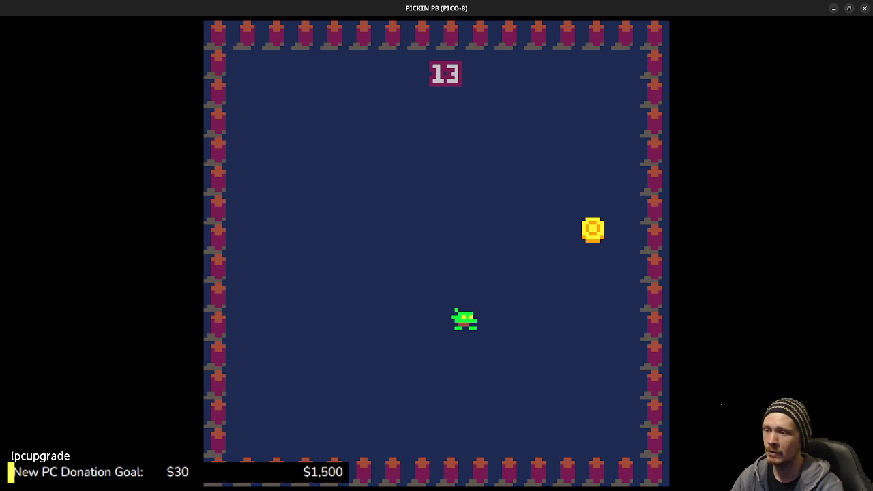
{"action": "key", "text": "Left"}
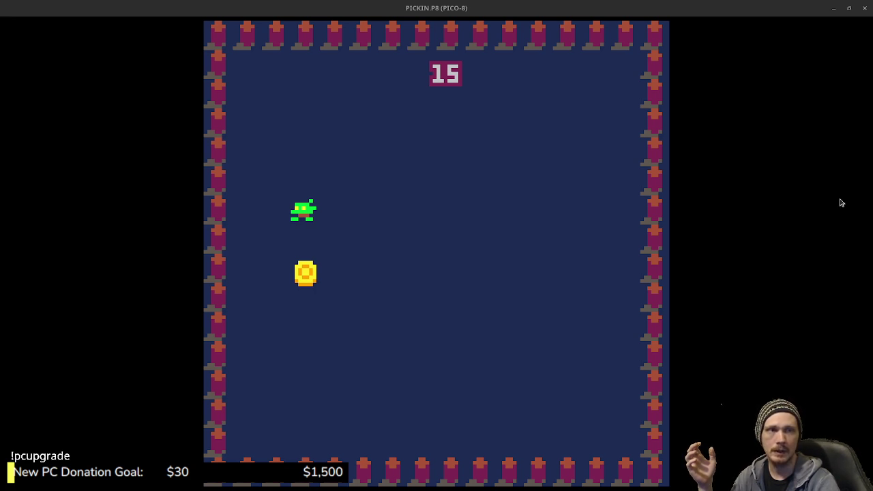
{"action": "key", "text": "alt+Tab"}
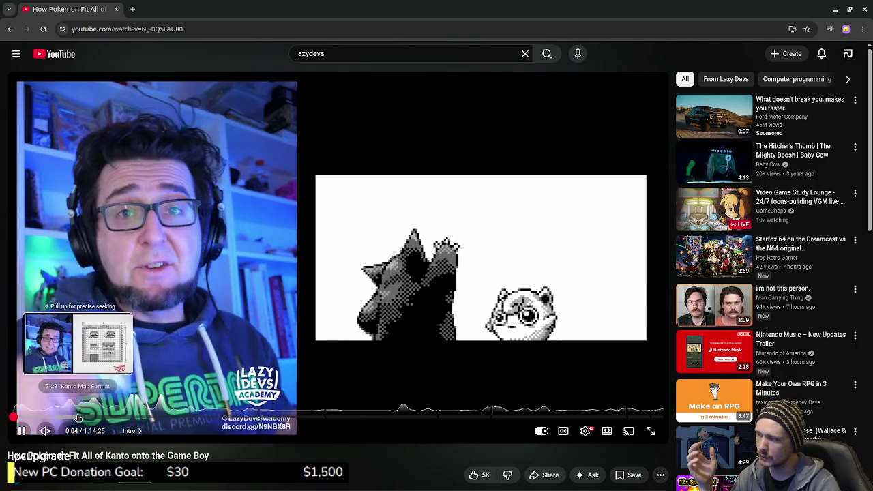
Skip through the Kanto video (Map Format, 29:54, 37:07, A Collision with Kanto), then close the tab
{"action": "left_click", "coordinate": [80, 417]}
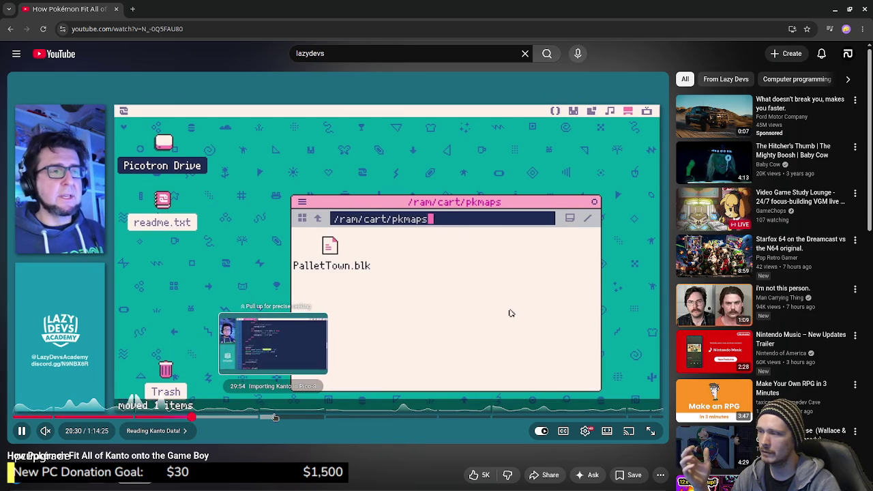
{"action": "left_click", "coordinate": [275, 416]}
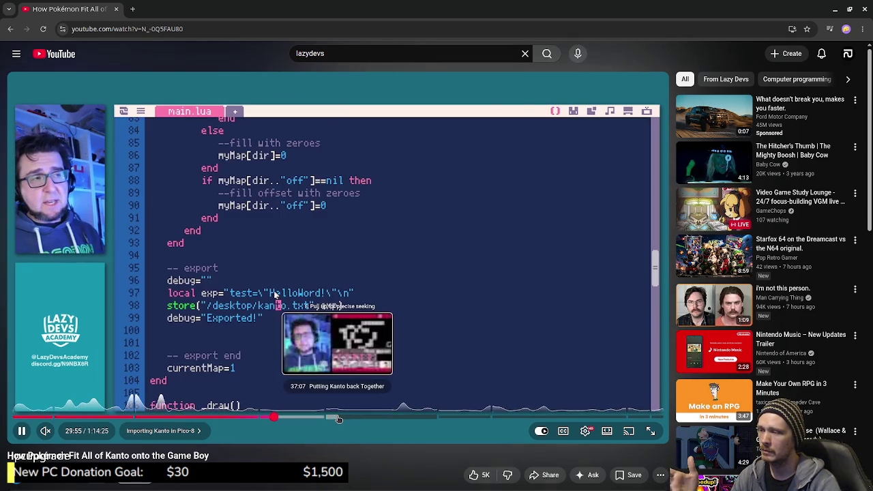
{"action": "left_click", "coordinate": [338, 418]}
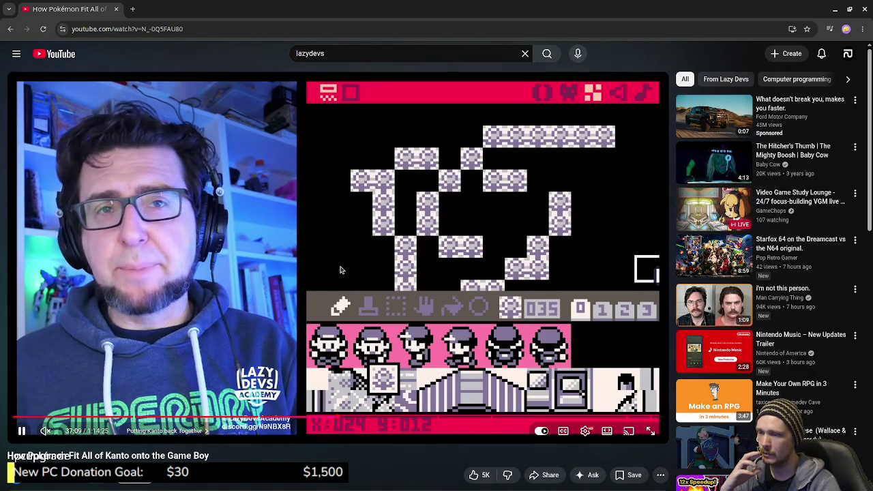
{"action": "left_click", "coordinate": [598, 416]}
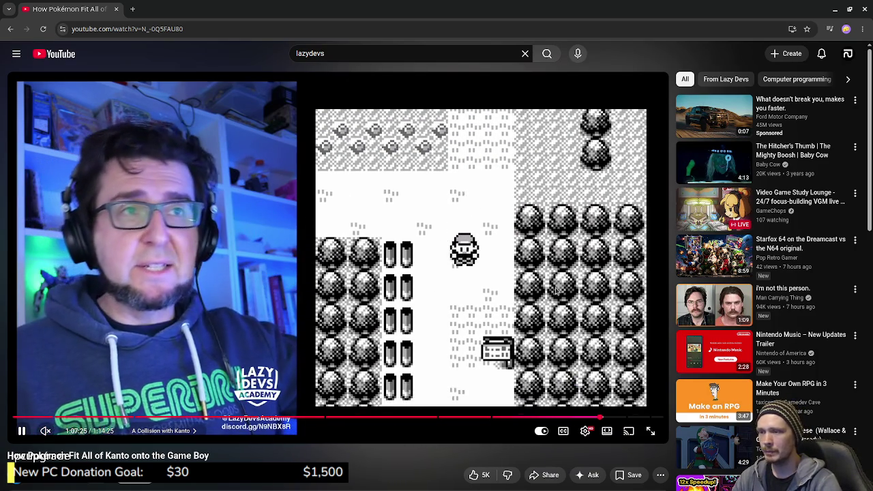
{"action": "left_click", "coordinate": [116, 9]}
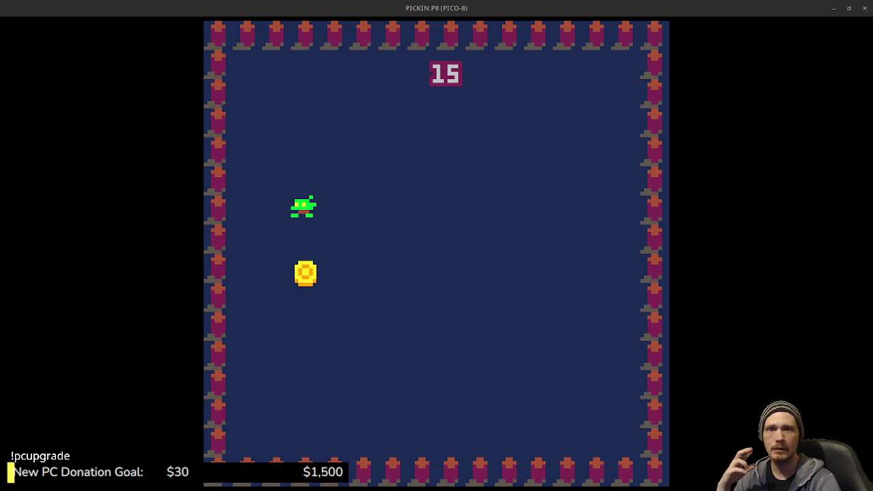
Detach the Usagi Engine tab from its browser window, then return to the PICO-8 game
{"action": "key", "text": "super"}
{"action": "left_click", "coordinate": [400, 329]}
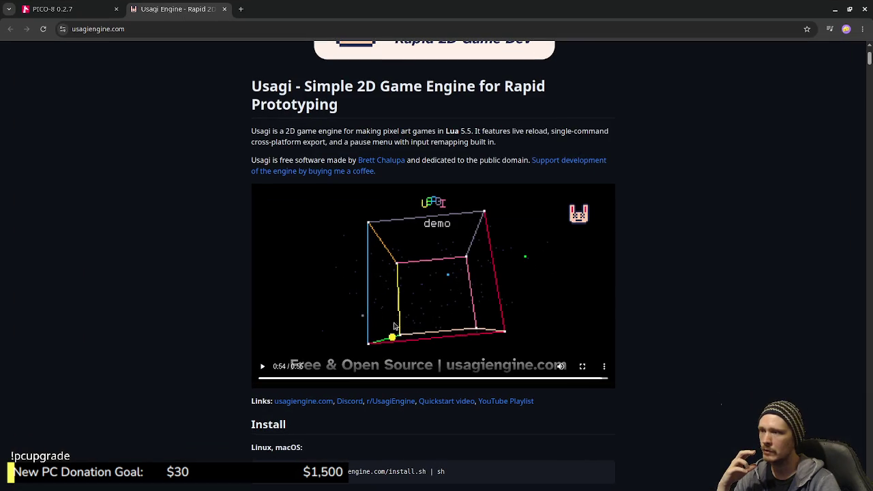
{"action": "mouse_move", "coordinate": [173, 14]}
{"action": "left_mouse_down"}
{"action": "mouse_move", "coordinate": [217, 13]}
{"action": "mouse_move", "coordinate": [872, 136]}
{"action": "left_mouse_up"}
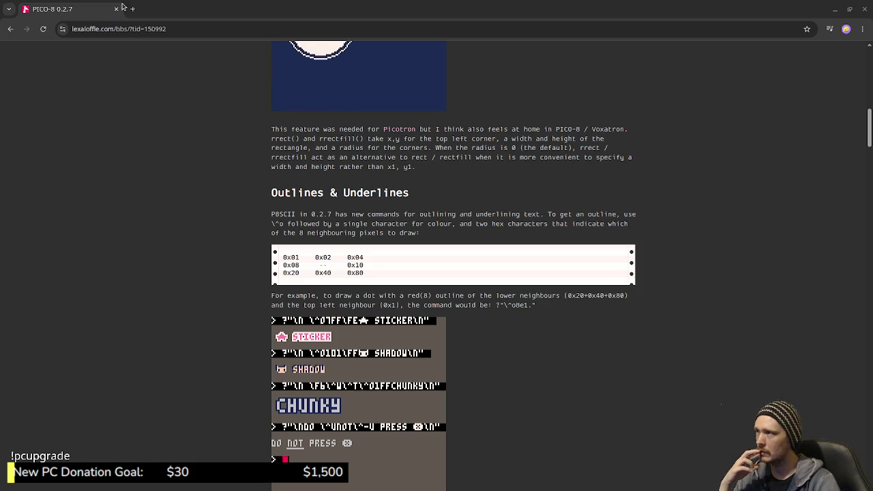
{"action": "key", "text": "alt+Tab"}
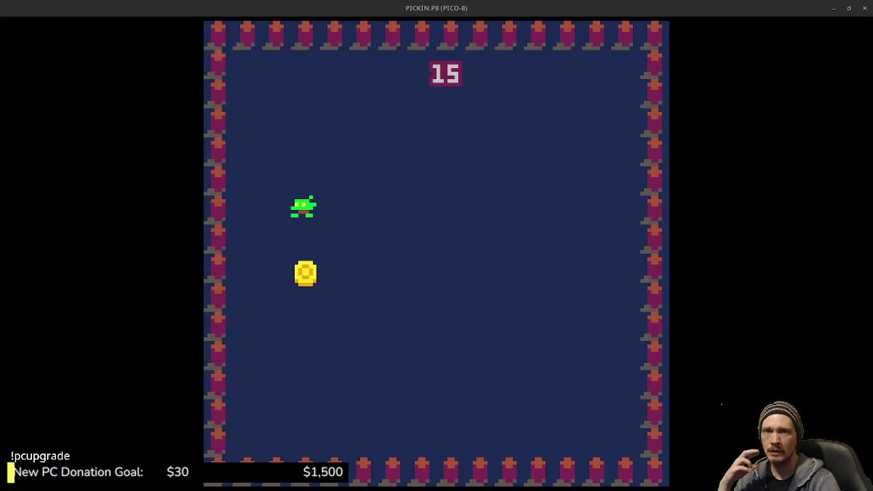
Close the itch.io and X tabs and the Map-Collision Example browser window
{"action": "key", "text": "ctrl+F9"}
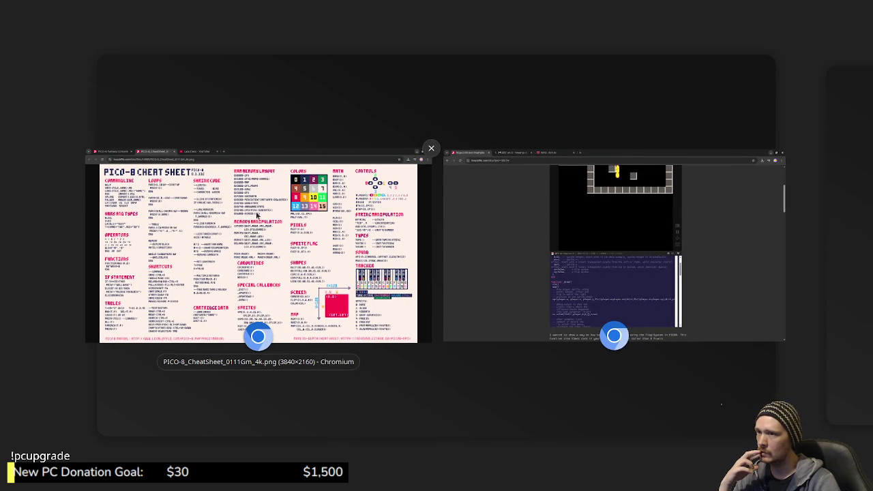
{"action": "left_click", "coordinate": [493, 205]}
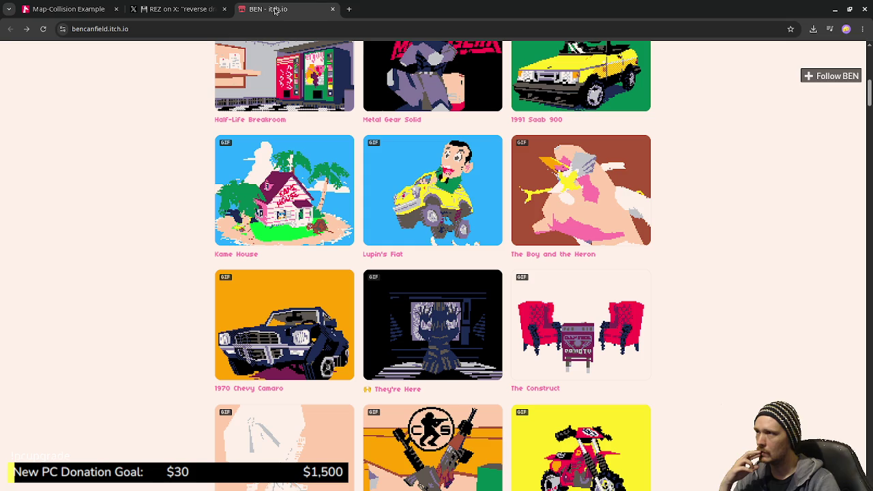
{"action": "left_click", "coordinate": [275, 9]}
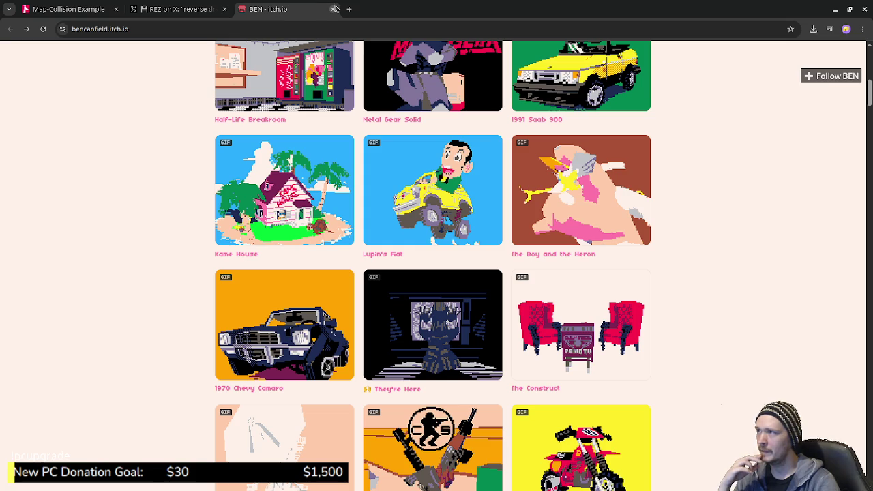
{"action": "left_click", "coordinate": [335, 9]}
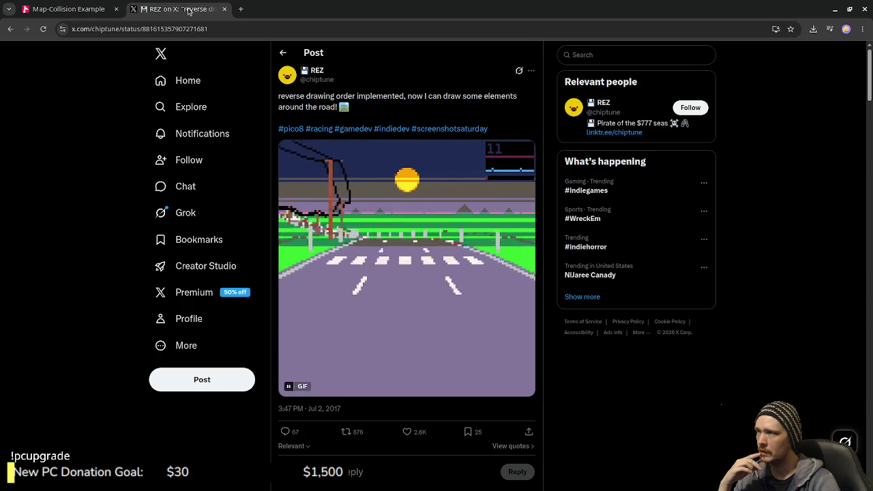
{"action": "left_click", "coordinate": [224, 9]}
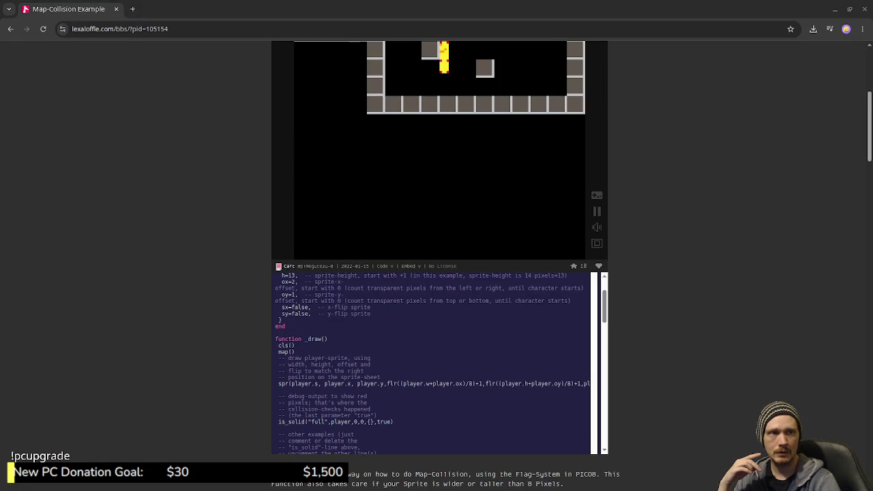
{"action": "left_click", "coordinate": [116, 8]}
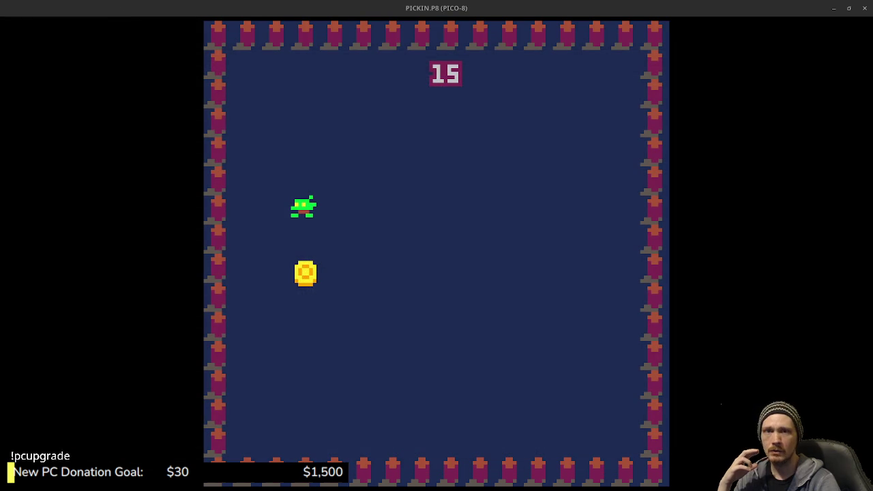
Close the YouTube tab, leave the PICO-8 cheat sheet showing, and minimize the browser
{"action": "key", "text": "alt+Tab"}
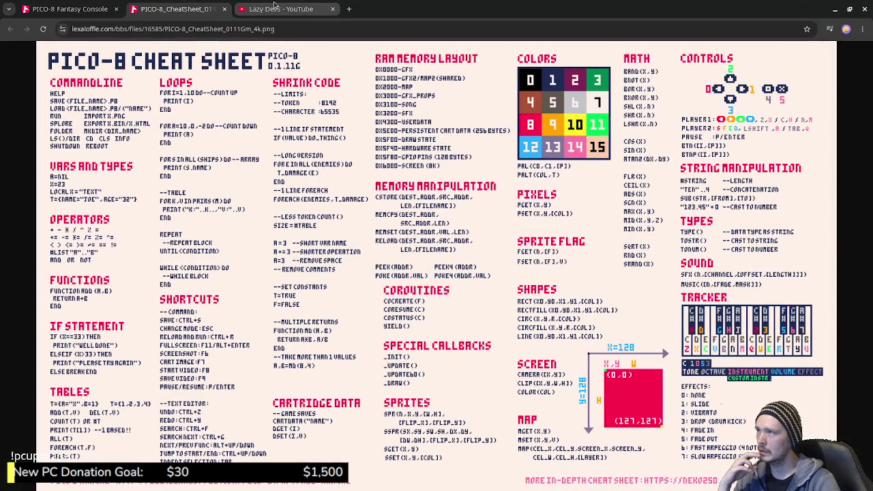
{"action": "left_click", "coordinate": [332, 8]}
{"action": "left_click", "coordinate": [97, 12]}
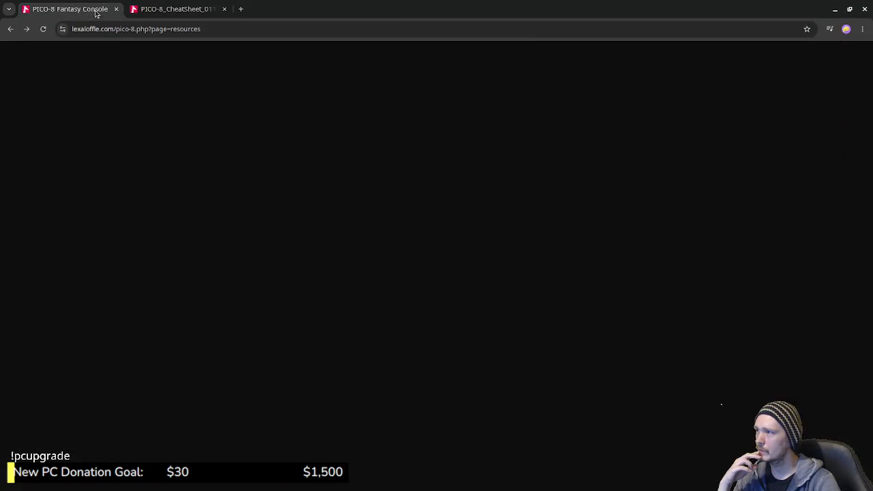
{"action": "left_click", "coordinate": [174, 9]}
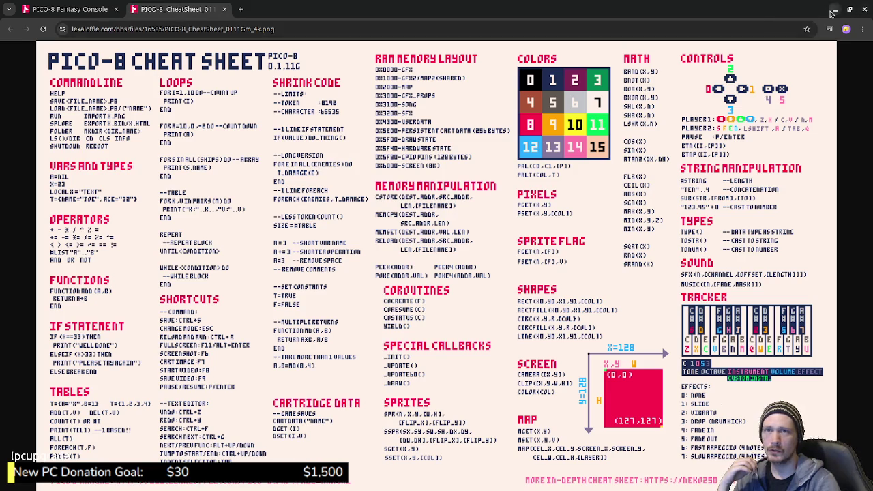
{"action": "left_click", "coordinate": [833, 10]}
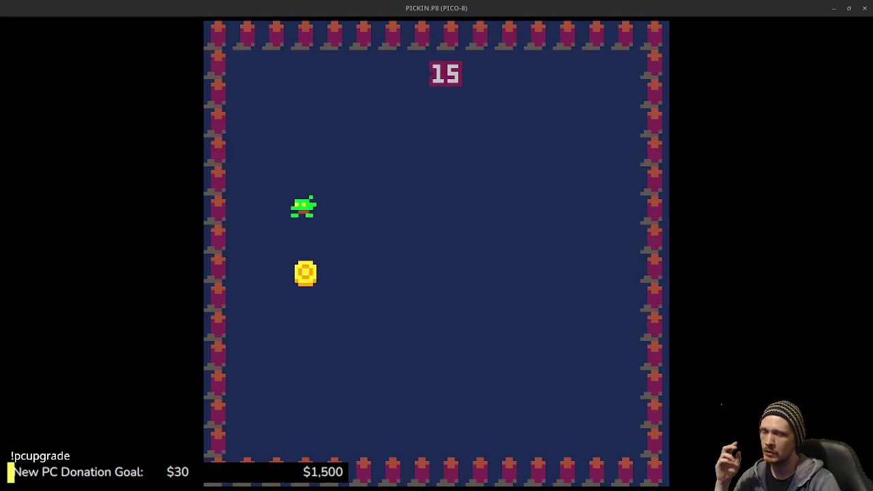
Steer the green player with the arrow keys onto the coin, raising the score from 25 to 26
{"action": "key", "text": "Left"}
{"action": "key", "text": "Up"}
{"action": "key", "text": "Right"}
{"action": "key", "text": "Down"}
{"action": "key", "text": "Left"}
{"action": "key", "text": "Right"}
{"action": "key", "text": "Up"}
{"action": "key", "text": "Left"}
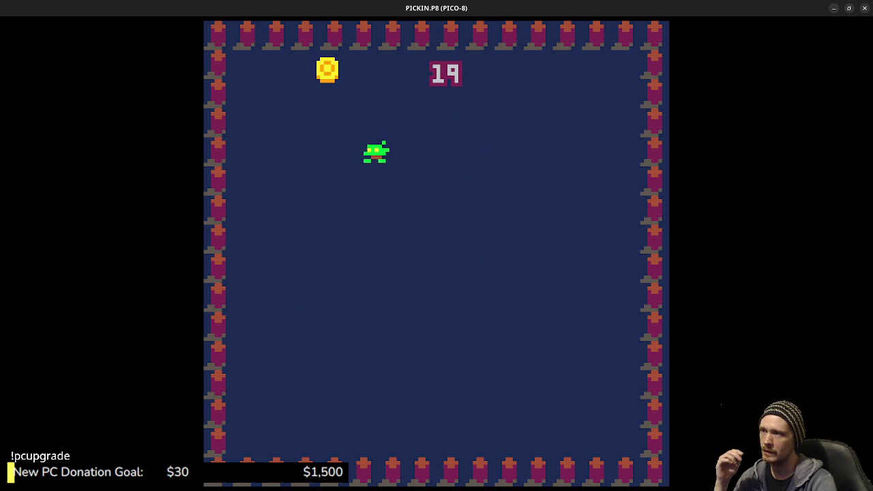
{"action": "key", "text": "Right"}
{"action": "key", "text": "Down"}
{"action": "key", "text": "Left"}
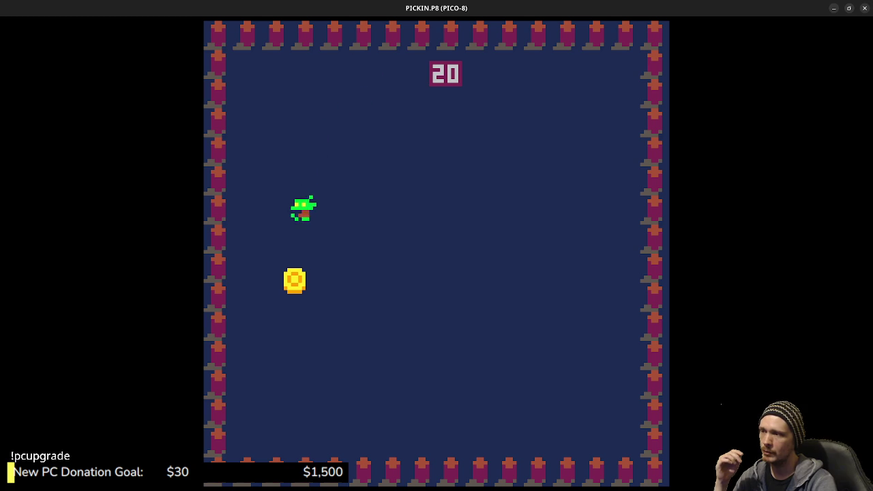
{"action": "key", "text": "Right"}
{"action": "key", "text": "Left"}
{"action": "key", "text": "Up"}
{"action": "key", "text": "Right"}
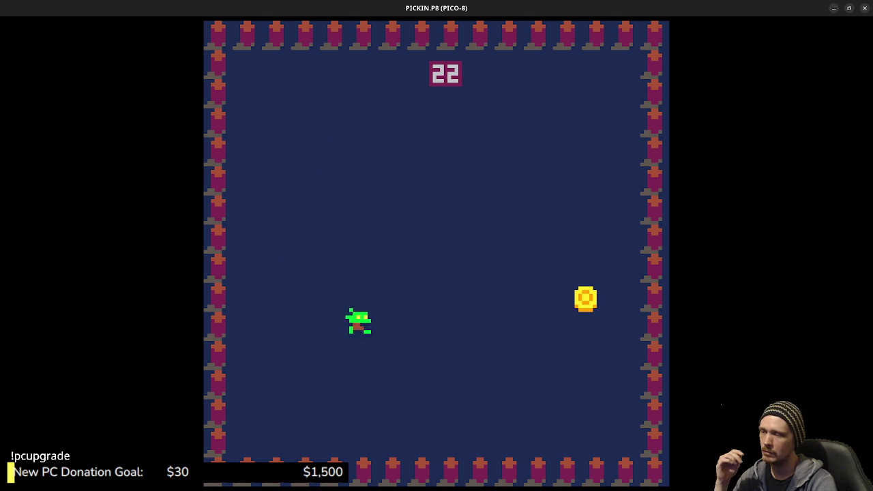
{"action": "key", "text": "Up"}
{"action": "key", "text": "Left"}
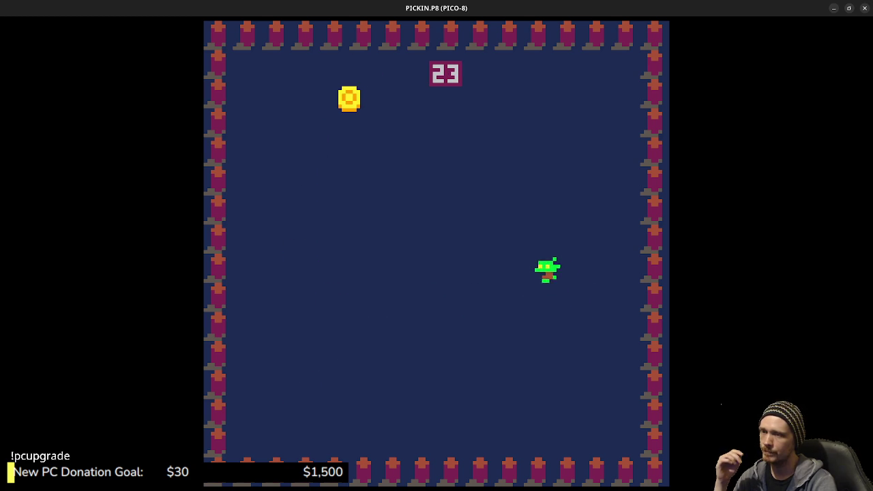
{"action": "key", "text": "Down"}
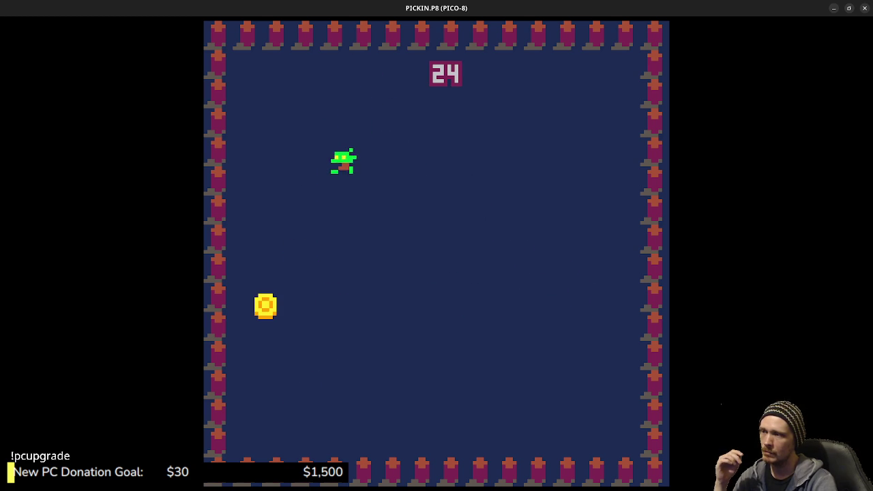
{"action": "key", "text": "Right"}
{"action": "key", "text": "Up"}
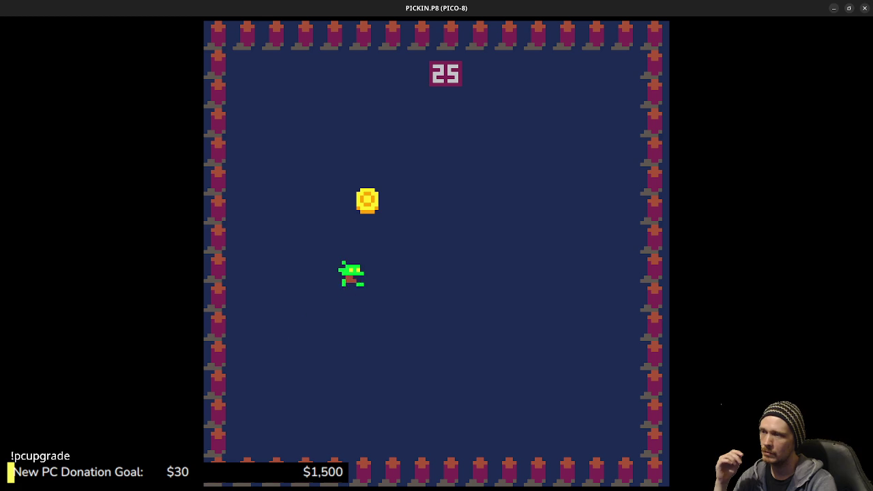
{"action": "key", "text": "Right"}
{"action": "key", "text": "Down"}
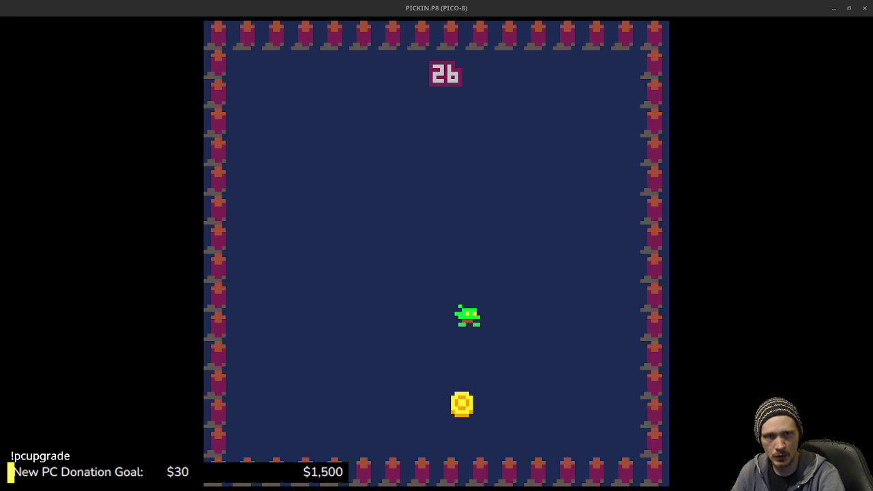
Switch from the PICO-8 game to the METAL APEX page on metal-apex.com
{"action": "key", "text": "alt+Tab"}
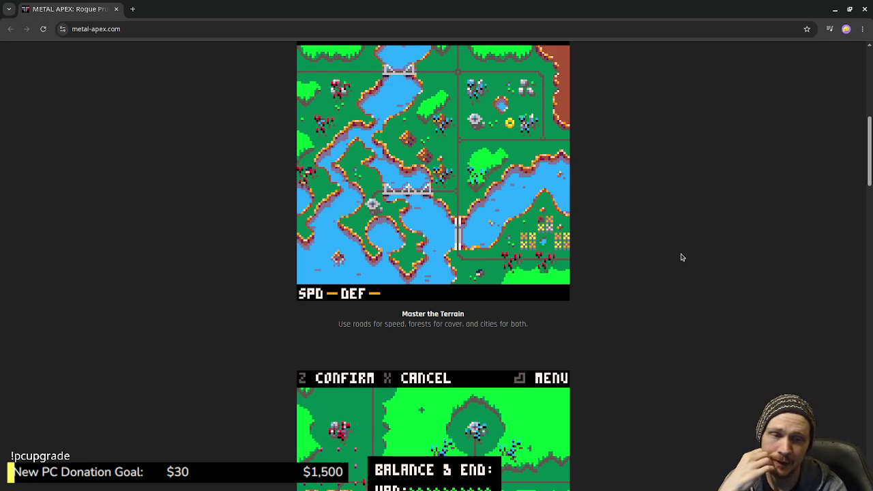
{"action": "key", "text": "alt+Tab"}
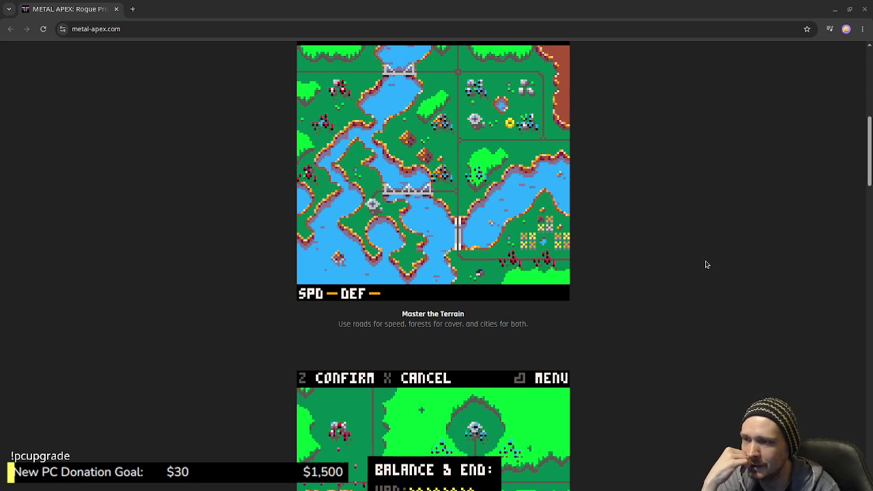
{"action": "scroll", "coordinate": [706, 265], "scroll_direction": "down", "scroll_amount": 3}
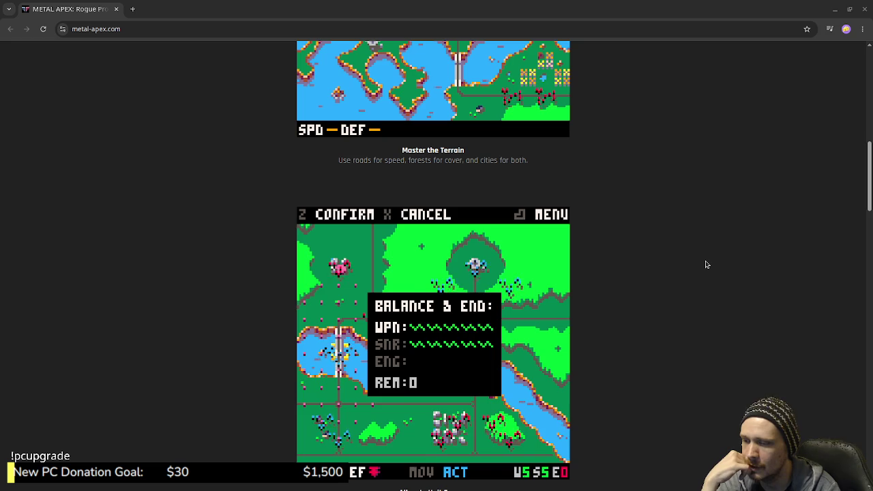
{"action": "scroll", "coordinate": [707, 264], "scroll_direction": "down", "scroll_amount": 3}
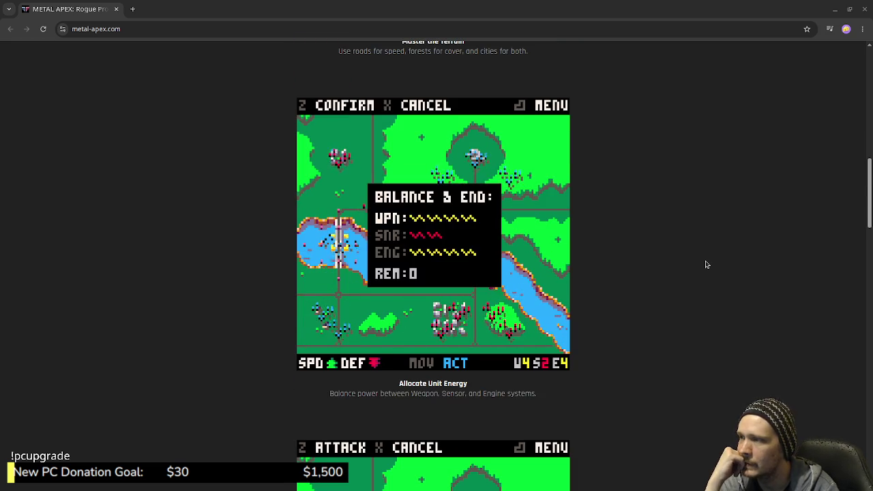
{"action": "scroll", "coordinate": [706, 265], "scroll_direction": "down", "scroll_amount": 4}
{"action": "scroll", "coordinate": [707, 264], "scroll_direction": "down", "scroll_amount": 1}
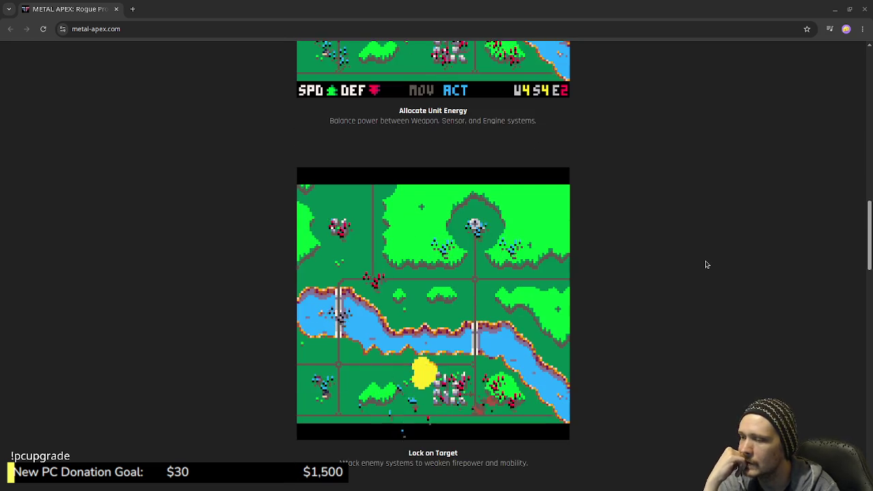
{"action": "scroll", "coordinate": [707, 265], "scroll_direction": "down", "scroll_amount": 1}
{"action": "scroll", "coordinate": [706, 265], "scroll_direction": "down", "scroll_amount": 5}
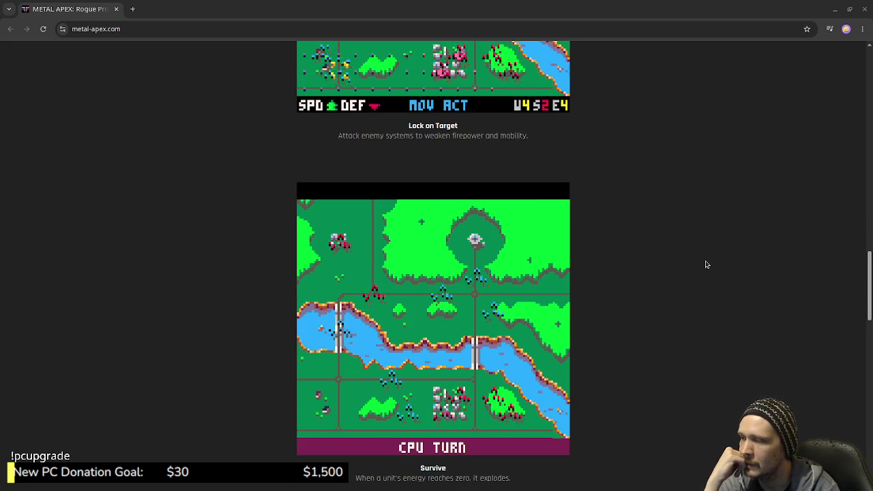
{"action": "scroll", "coordinate": [707, 265], "scroll_direction": "down", "scroll_amount": 2}
{"action": "scroll", "coordinate": [707, 265], "scroll_direction": "down", "scroll_amount": 9}
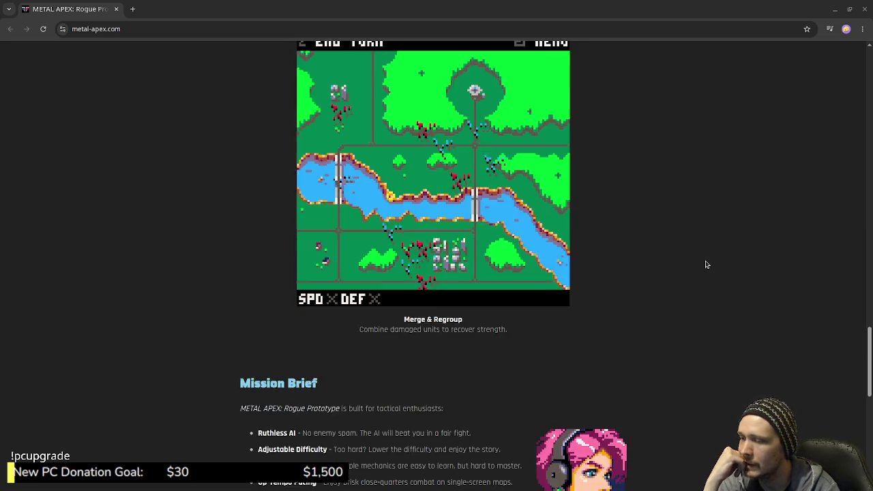
{"action": "scroll", "coordinate": [707, 265], "scroll_direction": "down", "scroll_amount": 2}
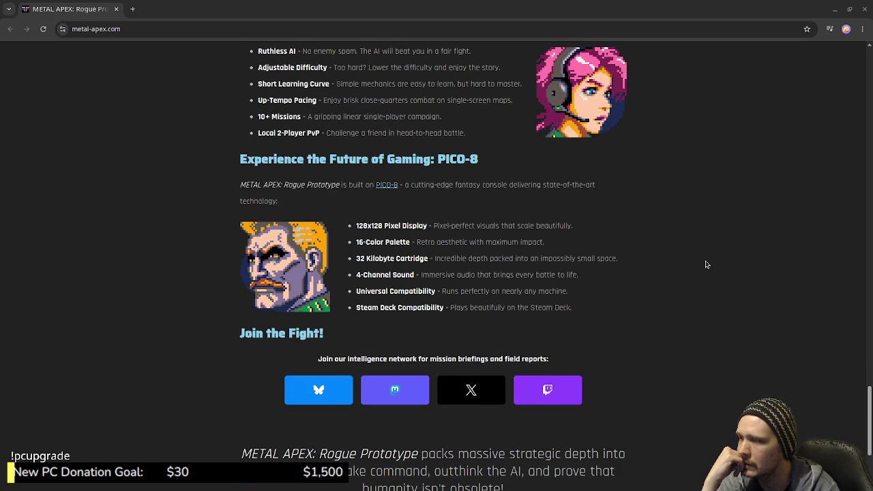
{"action": "scroll", "coordinate": [707, 265], "scroll_direction": "down", "scroll_amount": 2}
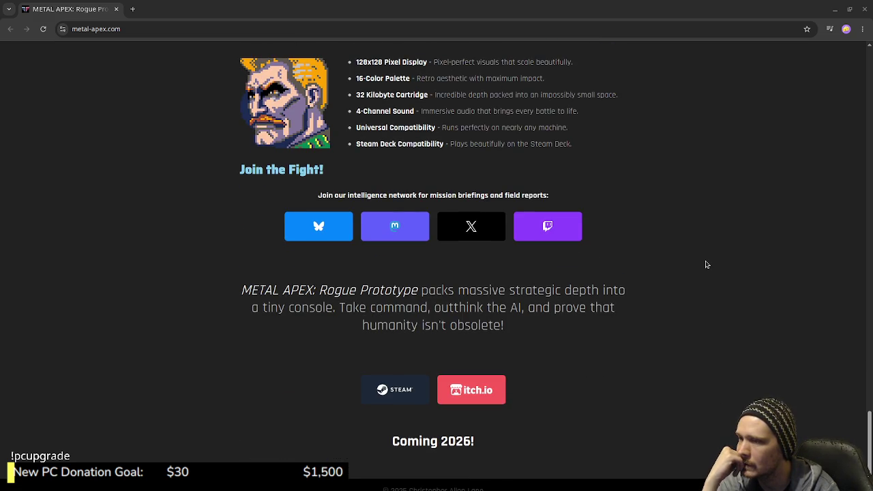
{"action": "scroll", "coordinate": [708, 264], "scroll_direction": "up", "scroll_amount": 5}
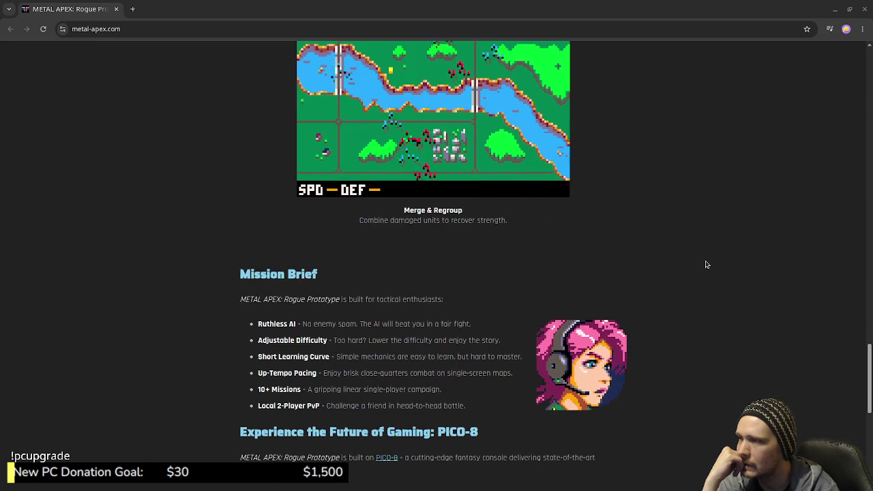
{"action": "scroll", "coordinate": [707, 265], "scroll_direction": "up", "scroll_amount": 3}
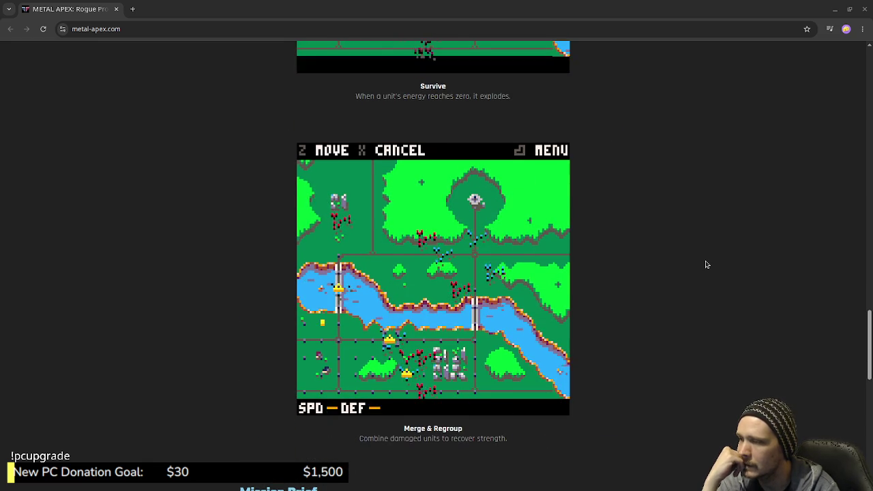
{"action": "scroll", "coordinate": [708, 264], "scroll_direction": "up", "scroll_amount": 2}
{"action": "scroll", "coordinate": [707, 265], "scroll_direction": "up", "scroll_amount": 2}
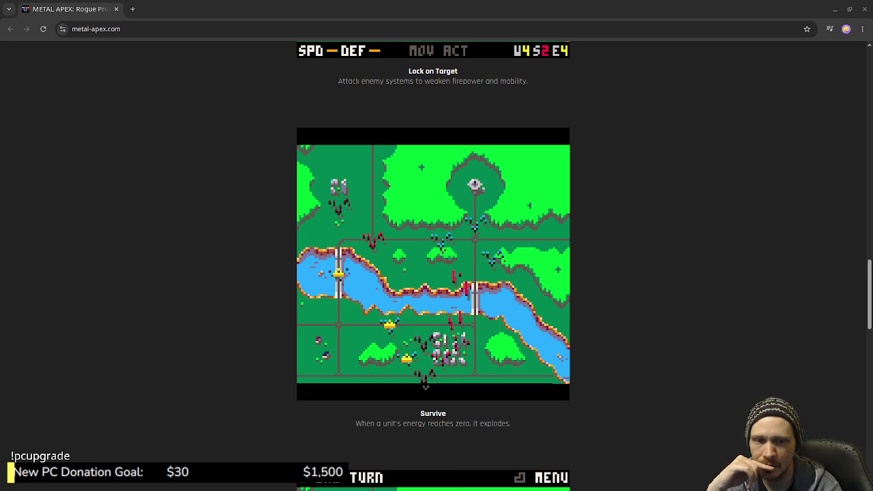
{"action": "scroll", "coordinate": [682, 216], "scroll_direction": "up", "scroll_amount": 13}
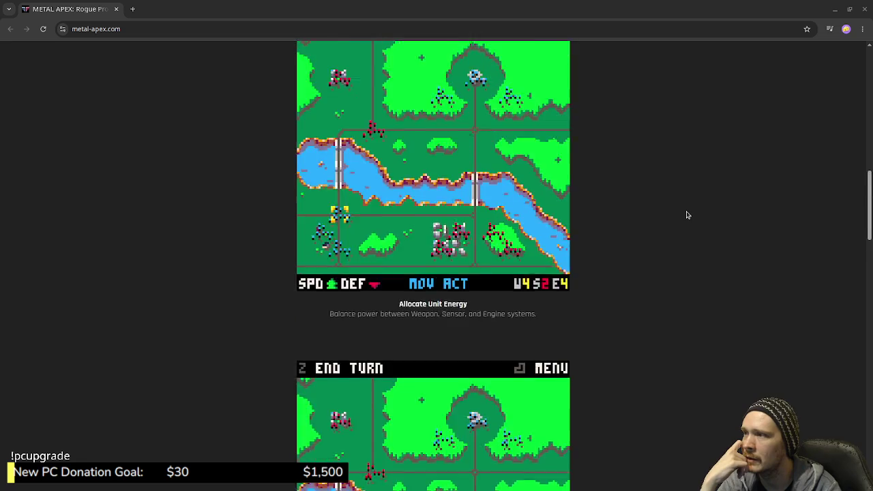
{"action": "scroll", "coordinate": [680, 213], "scroll_direction": "up", "scroll_amount": 10}
Browse METAL APEX's itch.io page up and down, then go back to metal-apex.com
{"action": "left_click", "coordinate": [477, 168]}
{"action": "scroll", "coordinate": [384, 288], "scroll_direction": "down", "scroll_amount": 8}
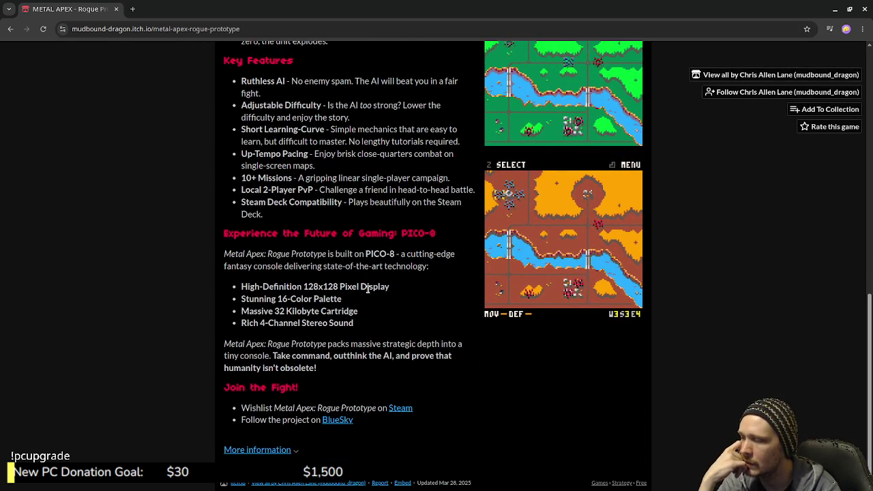
{"action": "scroll", "coordinate": [368, 290], "scroll_direction": "up", "scroll_amount": 8}
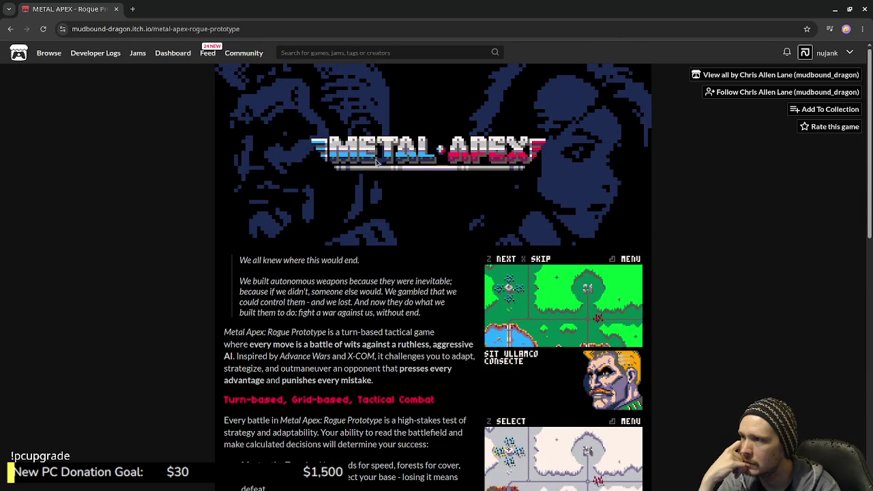
{"action": "scroll", "coordinate": [570, 322], "scroll_direction": "down", "scroll_amount": 1}
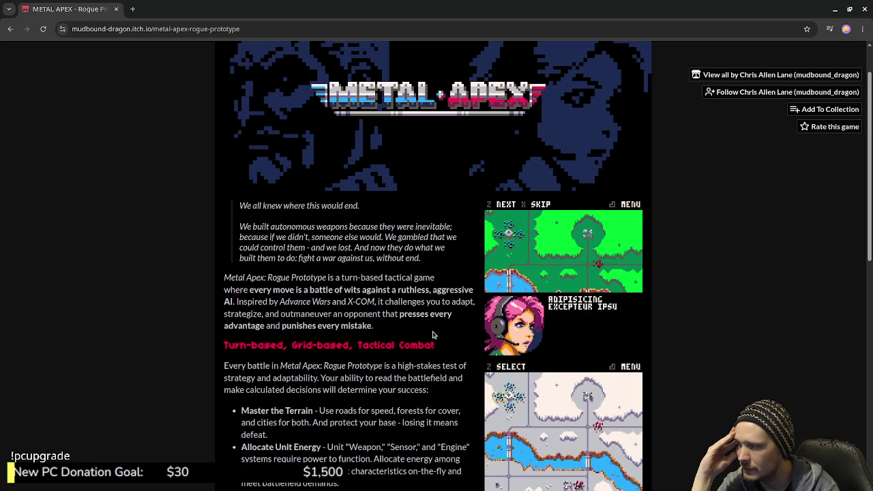
{"action": "scroll", "coordinate": [432, 334], "scroll_direction": "down", "scroll_amount": 2}
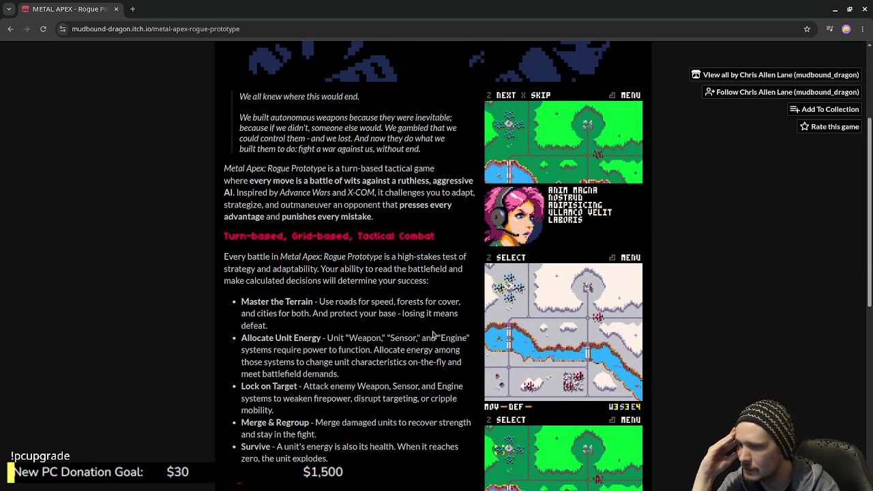
{"action": "scroll", "coordinate": [433, 332], "scroll_direction": "up", "scroll_amount": 2}
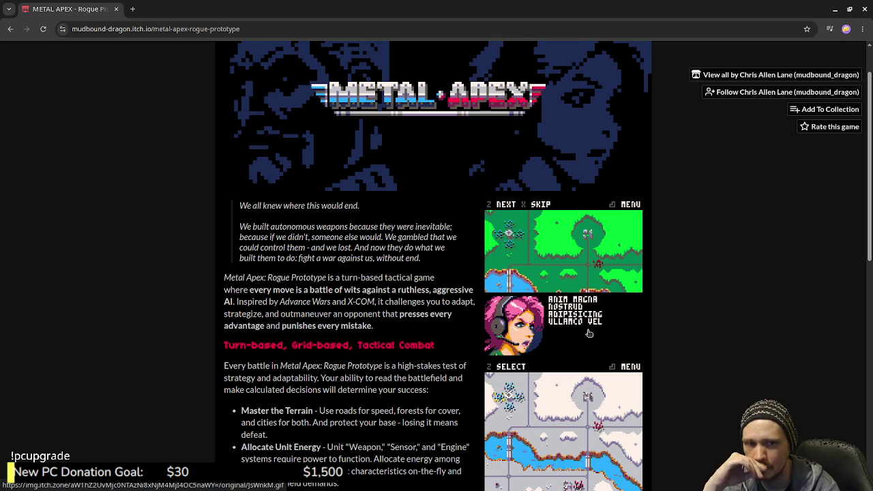
{"action": "scroll", "coordinate": [490, 303], "scroll_direction": "up", "scroll_amount": 1}
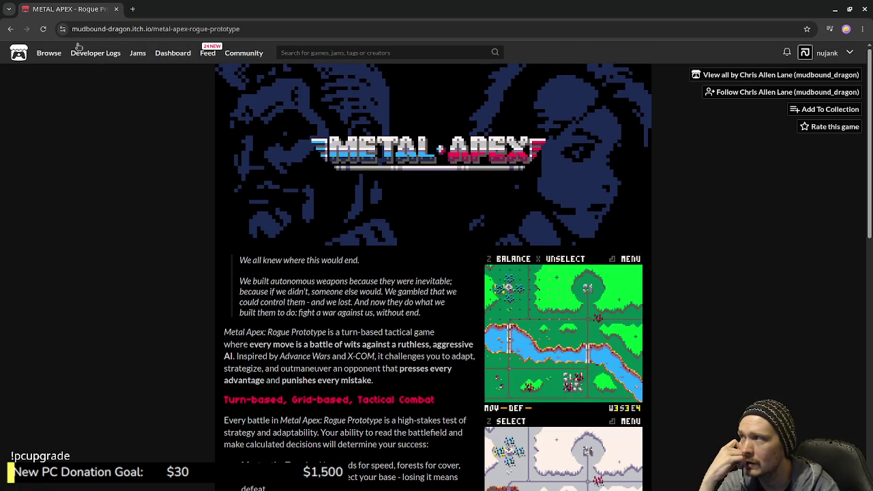
{"action": "left_click", "coordinate": [11, 30]}
Open the METAL APEX - Rogue Prototype Steam page and scroll its description down and back up
{"action": "left_click", "coordinate": [393, 170]}
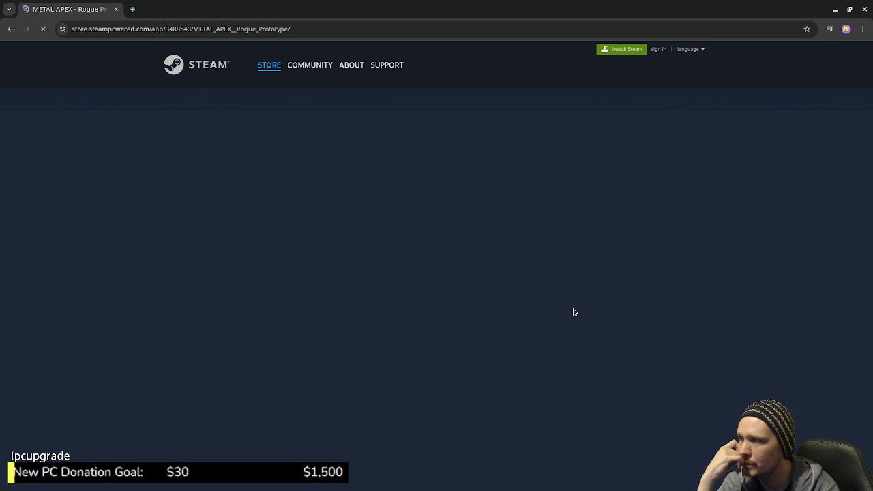
{"action": "scroll", "coordinate": [507, 330], "scroll_direction": "down", "scroll_amount": 10}
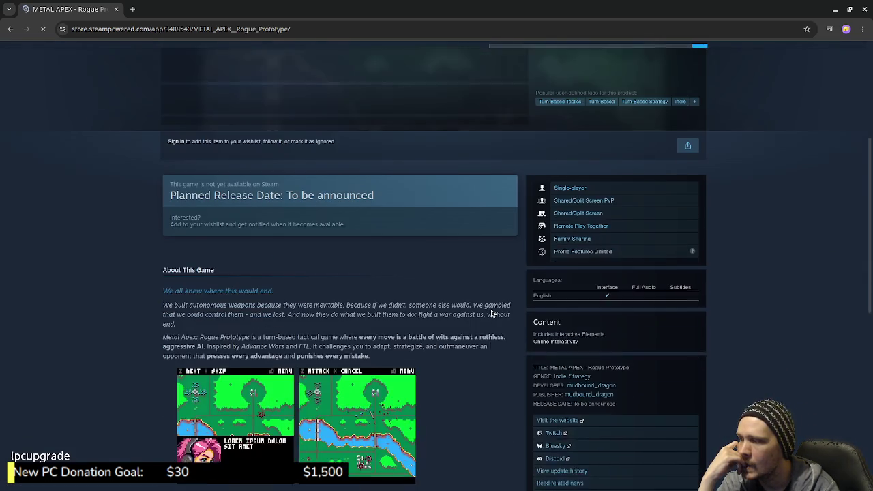
{"action": "scroll", "coordinate": [491, 314], "scroll_direction": "down", "scroll_amount": 2}
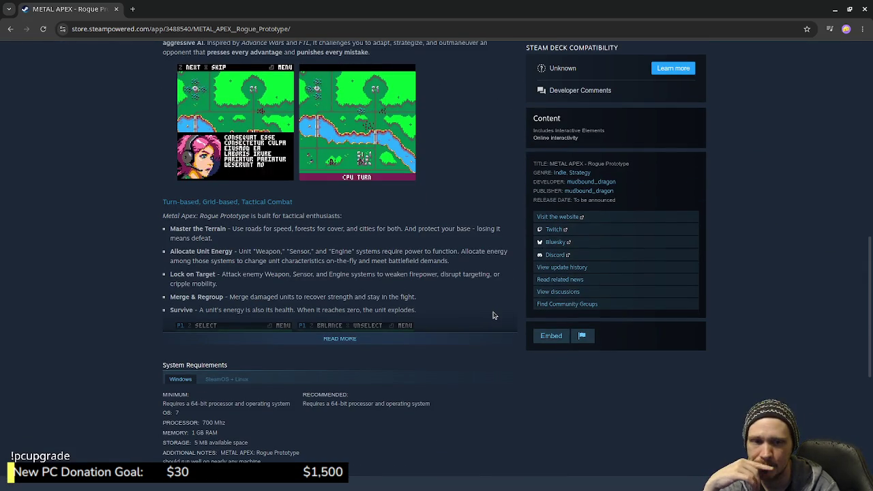
{"action": "scroll", "coordinate": [494, 313], "scroll_direction": "up", "scroll_amount": 7}
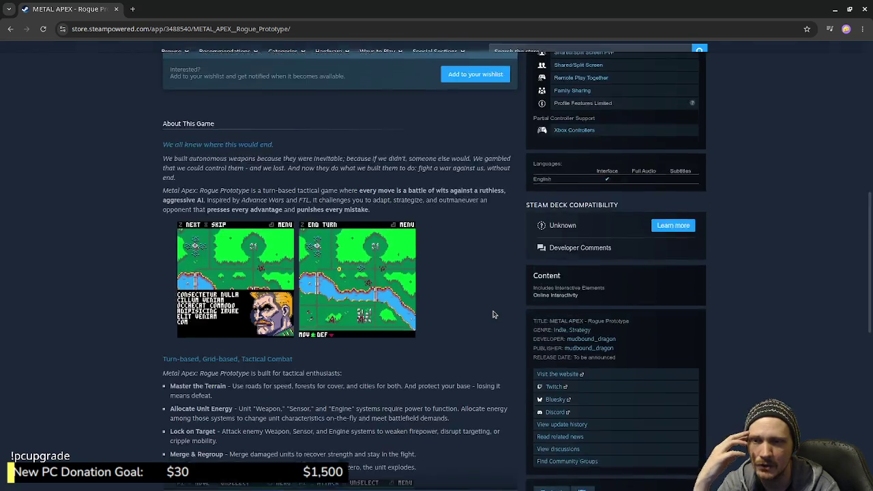
{"action": "scroll", "coordinate": [495, 309], "scroll_direction": "up", "scroll_amount": 4}
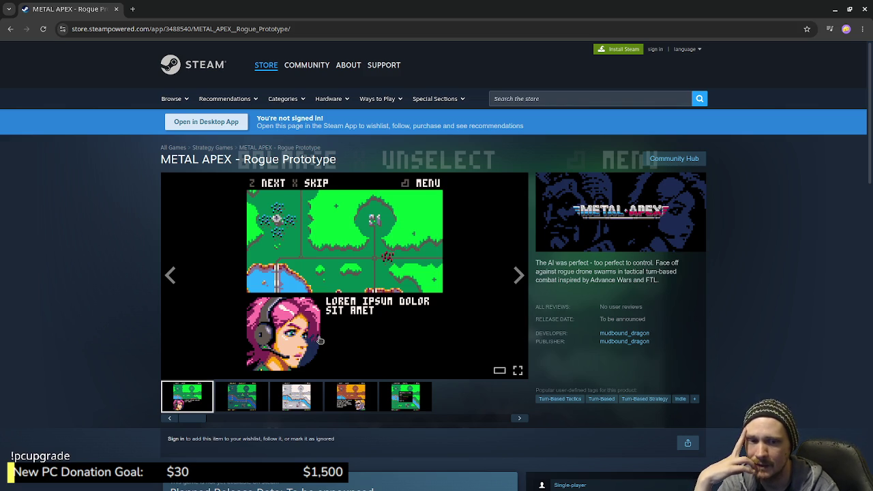
Enlarge the orange, fifth, snowy and green-map screenshots, ending on the pink-haired character
{"action": "left_click", "coordinate": [358, 402]}
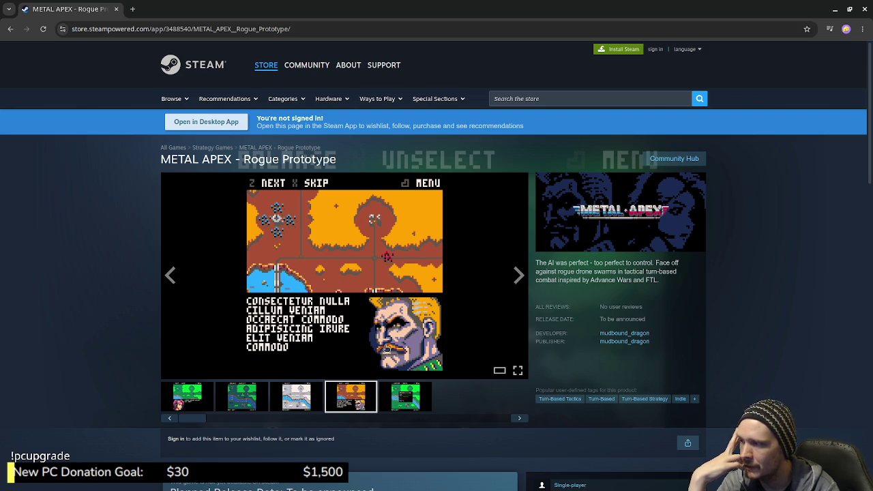
{"action": "left_click", "coordinate": [419, 407]}
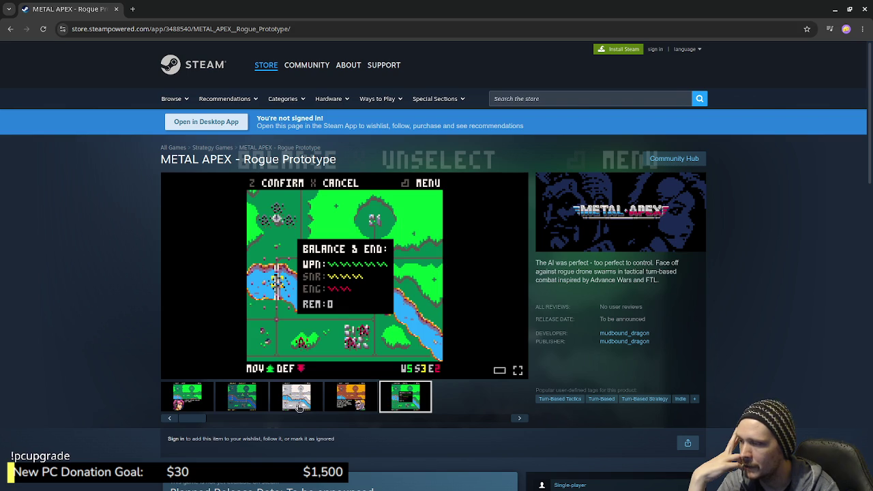
{"action": "left_click", "coordinate": [298, 408]}
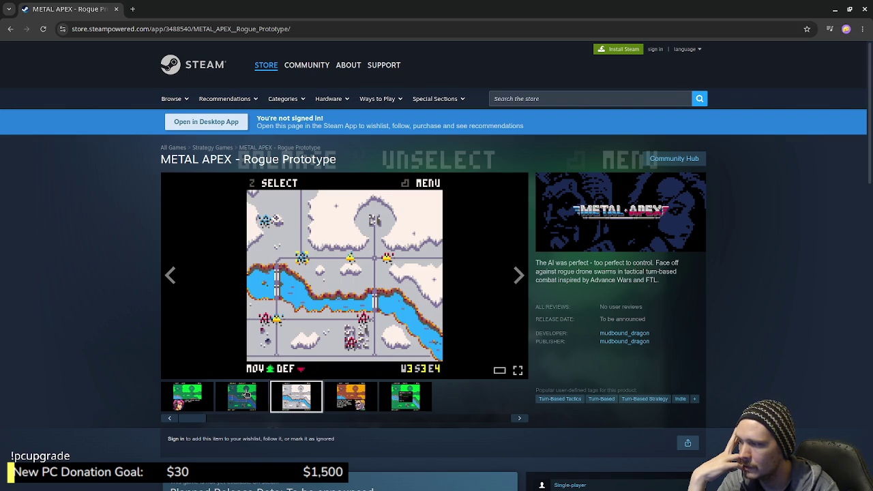
{"action": "left_click", "coordinate": [247, 394]}
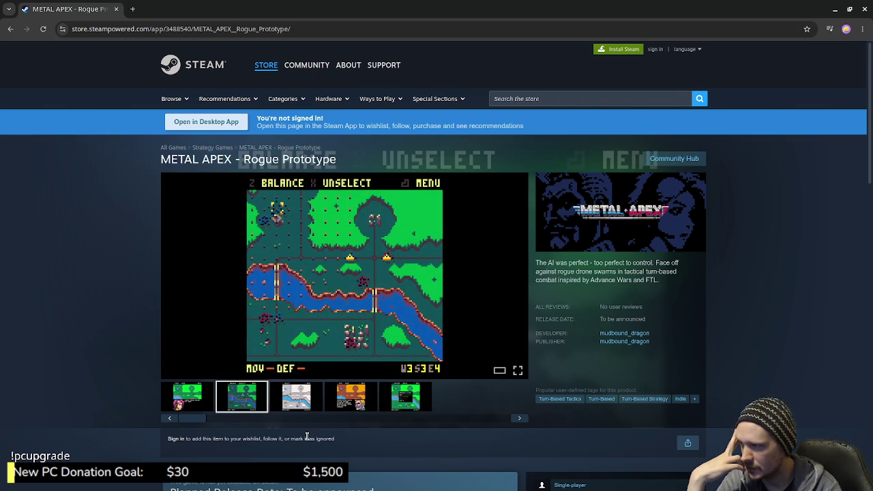
{"action": "left_click", "coordinate": [201, 397]}
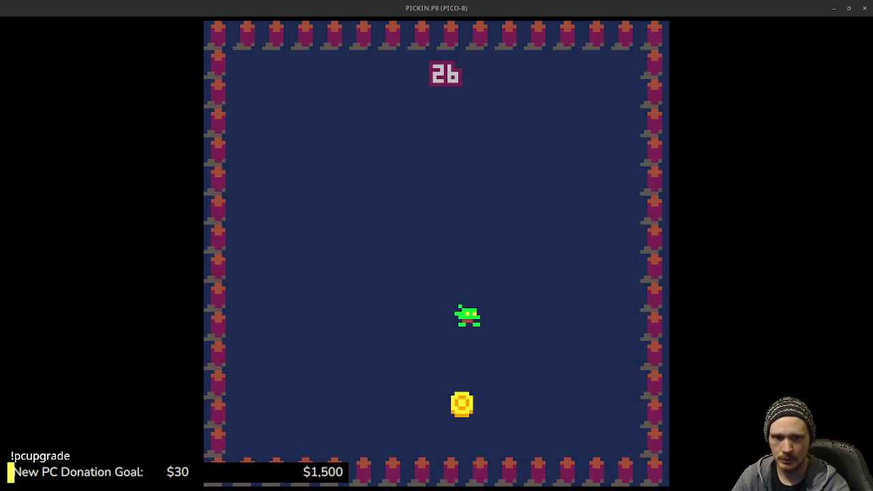
Back in PICO-8, stop the coin game and go from the source code to the SFX editor
{"action": "key", "text": "alt+Tab"}
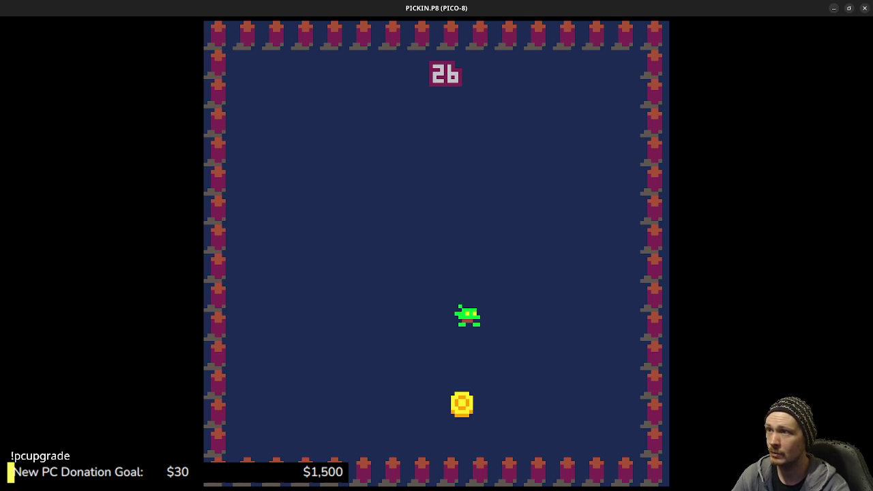
{"action": "key", "text": "Escape"}
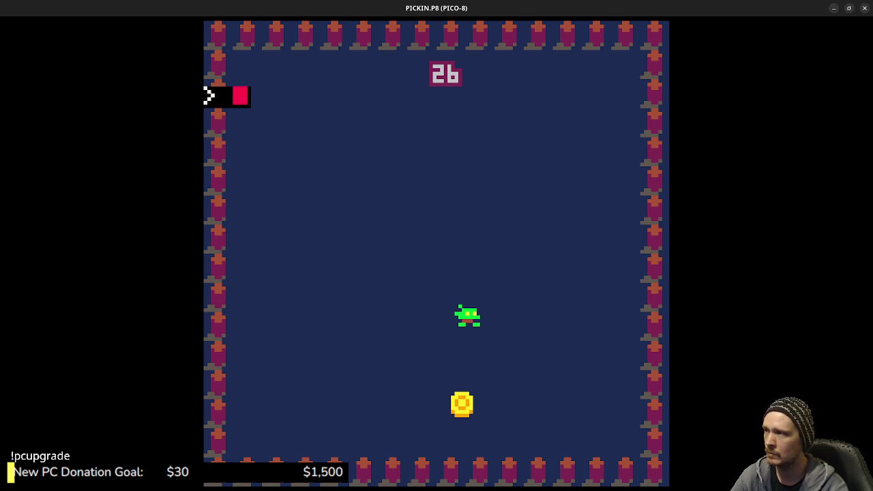
{"action": "key", "text": "Escape"}
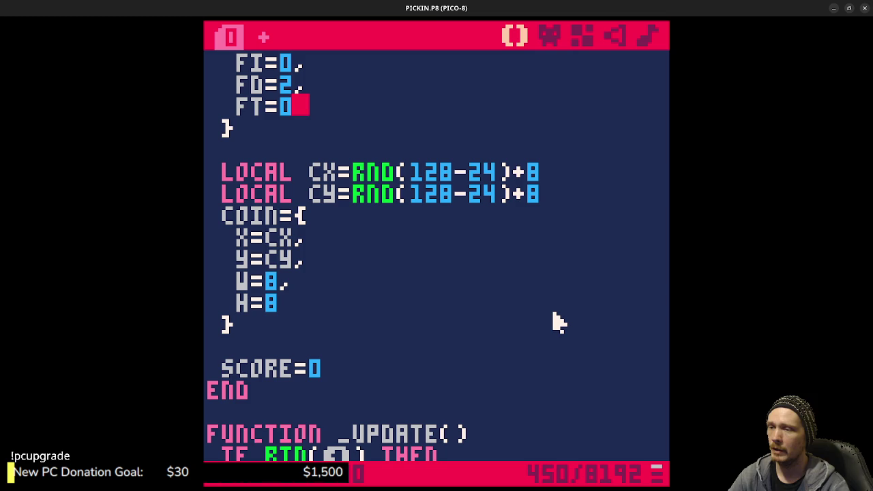
{"action": "left_click", "coordinate": [616, 37]}
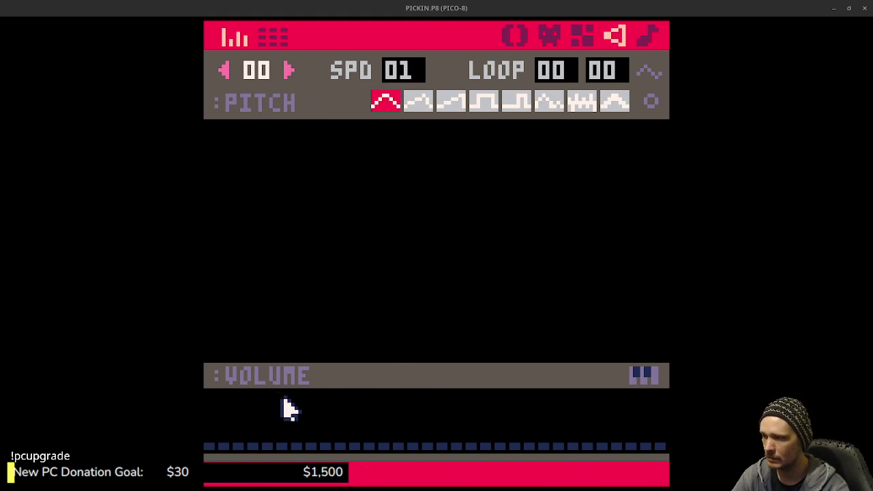
Draw SFX 00's pitch as a low start followed by a steep upward sweep
{"action": "mouse_move", "coordinate": [208, 263]}
{"action": "left_mouse_down"}
{"action": "mouse_move", "coordinate": [398, 209]}
{"action": "mouse_move", "coordinate": [632, 123]}
{"action": "left_mouse_up"}
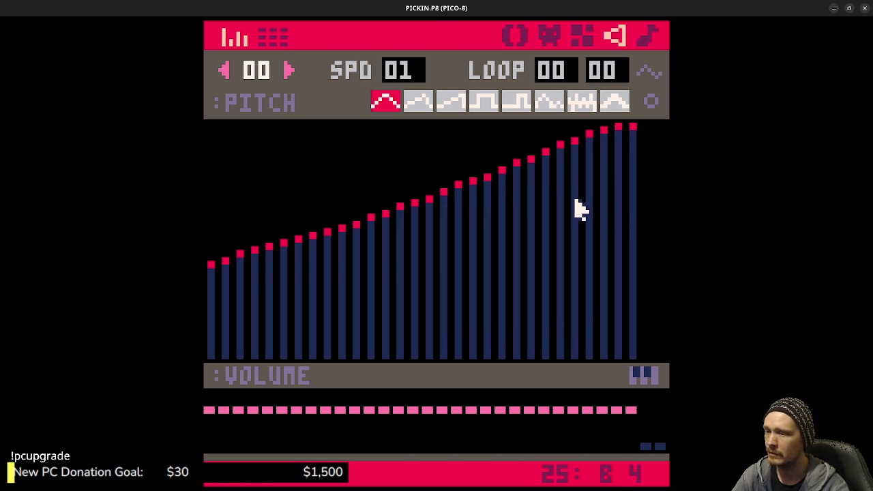
{"action": "left_click_drag", "start_coordinate": [645, 134], "coordinate": [662, 130]}
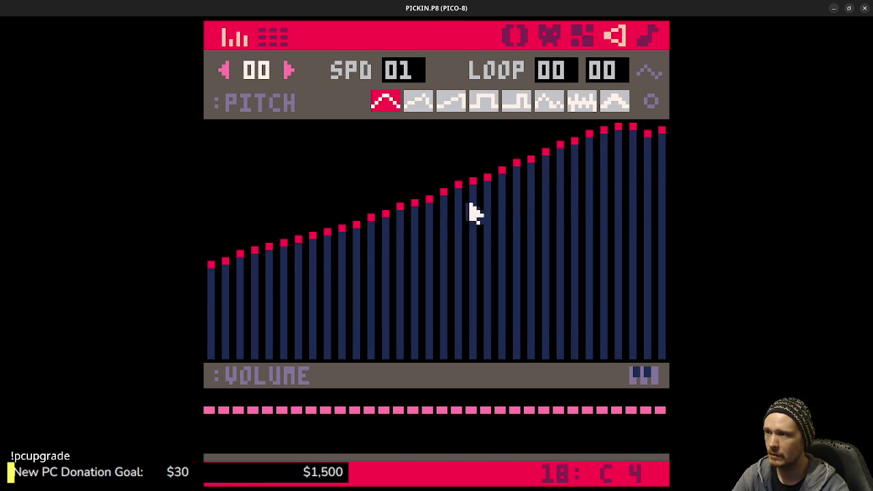
{"action": "mouse_move", "coordinate": [227, 289]}
{"action": "left_mouse_down"}
{"action": "mouse_move", "coordinate": [344, 302]}
{"action": "mouse_move", "coordinate": [584, 230]}
{"action": "mouse_move", "coordinate": [659, 132]}
{"action": "left_mouse_up"}
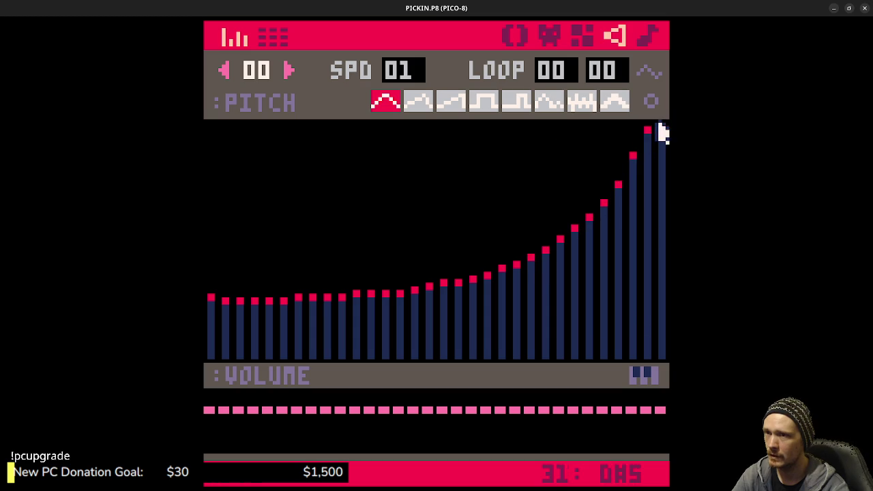
Try each of the eight waveforms in turn for new notes
{"action": "left_click", "coordinate": [416, 103]}
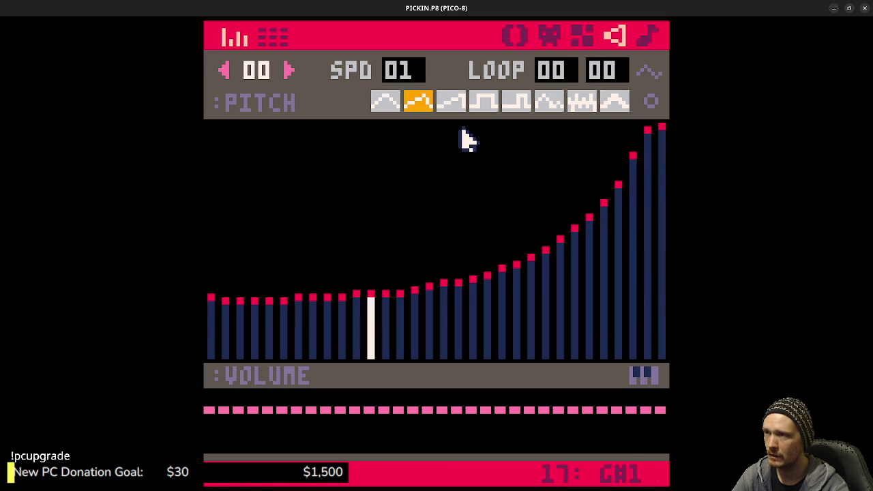
{"action": "left_click", "coordinate": [452, 102]}
{"action": "left_click", "coordinate": [483, 103]}
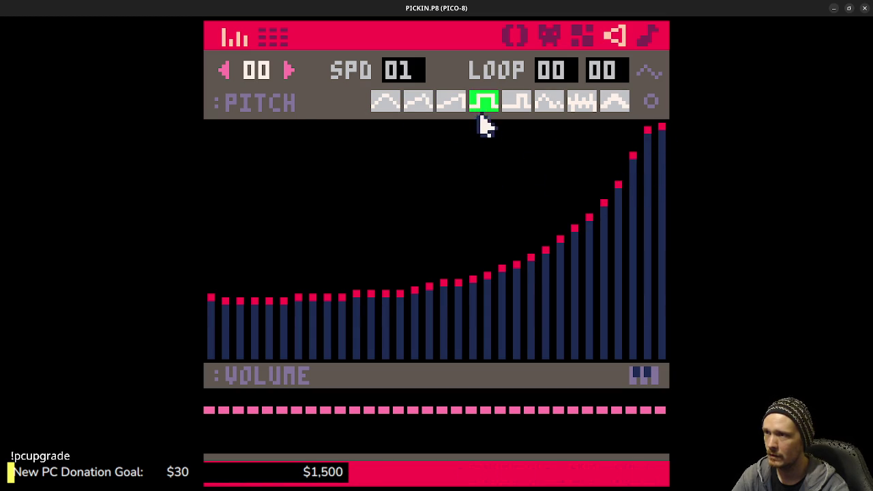
{"action": "left_click", "coordinate": [516, 104]}
{"action": "left_click", "coordinate": [551, 106]}
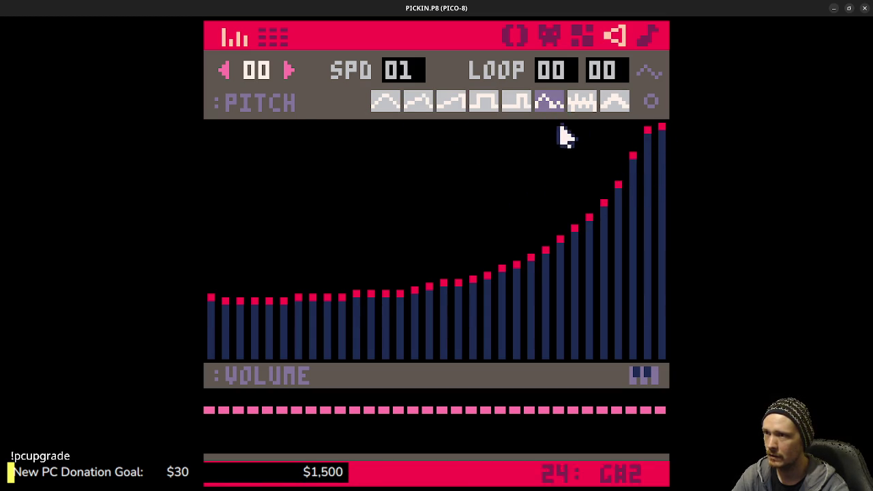
{"action": "left_click", "coordinate": [582, 103]}
{"action": "left_click", "coordinate": [615, 102]}
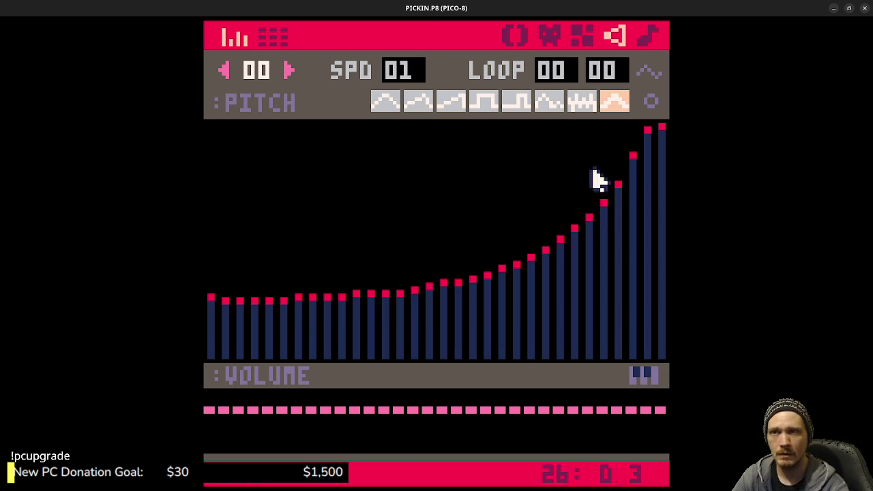
{"action": "left_click", "coordinate": [650, 101]}
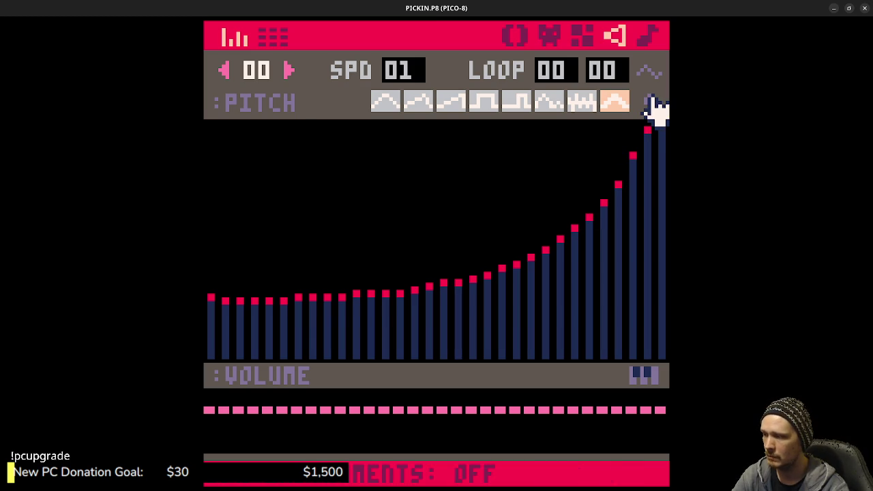
Enable custom instruments, try instruments 0–7, disable them, and pick the square wave (3)
{"action": "left_click", "coordinate": [651, 102]}
{"action": "left_click", "coordinate": [394, 106]}
{"action": "left_click", "coordinate": [421, 107]}
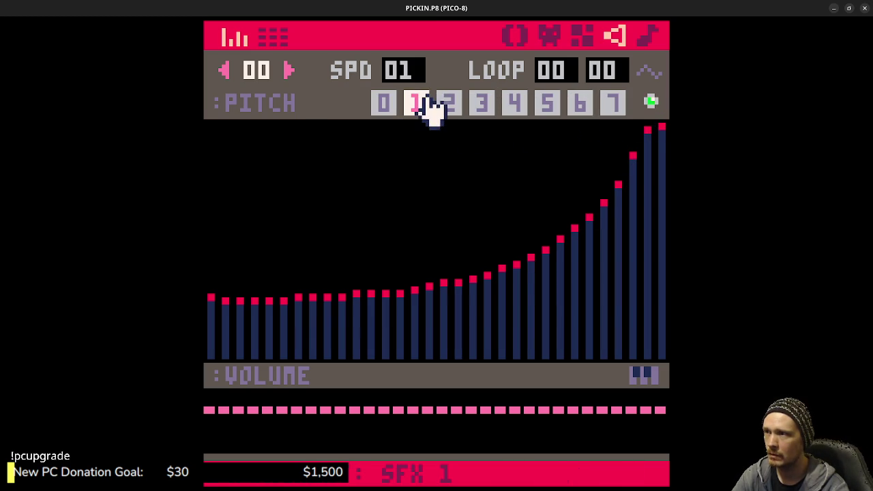
{"action": "left_click", "coordinate": [451, 109]}
{"action": "left_click", "coordinate": [482, 114]}
{"action": "left_click", "coordinate": [519, 110]}
{"action": "left_click", "coordinate": [549, 110]}
{"action": "left_click", "coordinate": [580, 111]}
{"action": "left_click", "coordinate": [611, 107]}
{"action": "left_click", "coordinate": [651, 104]}
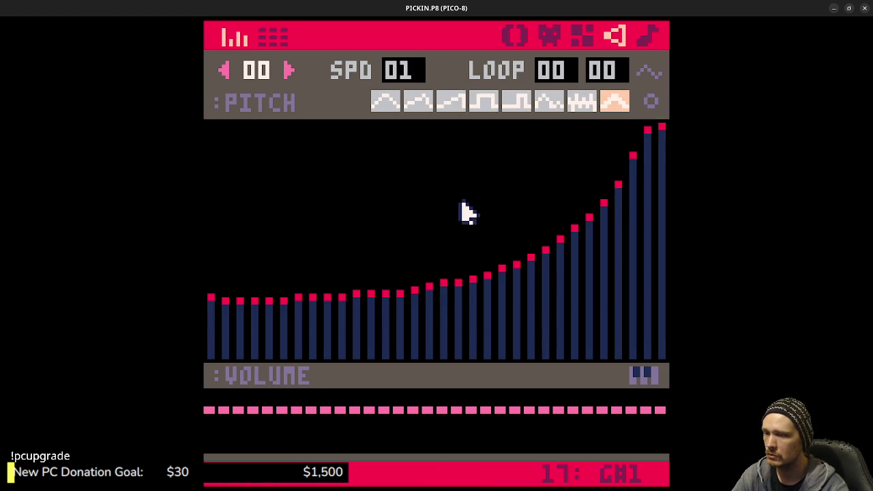
{"action": "left_click", "coordinate": [485, 109]}
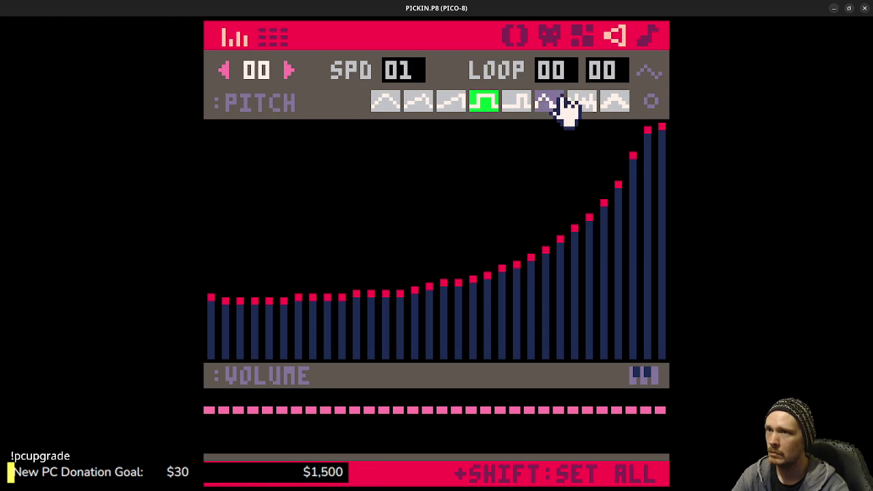
Toggle the alternate editing mode and tracker view, returning to the pitch and volume graph
{"action": "left_click", "coordinate": [653, 76]}
{"action": "left_click", "coordinate": [651, 77]}
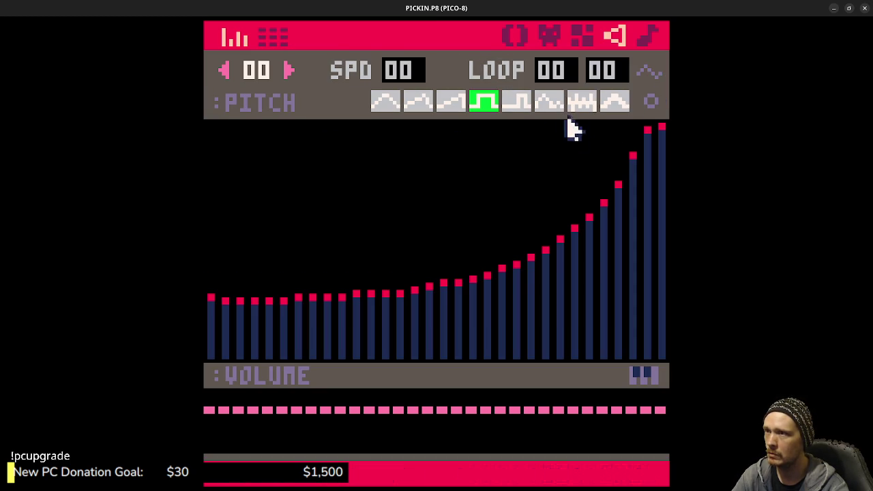
{"action": "left_click", "coordinate": [280, 40]}
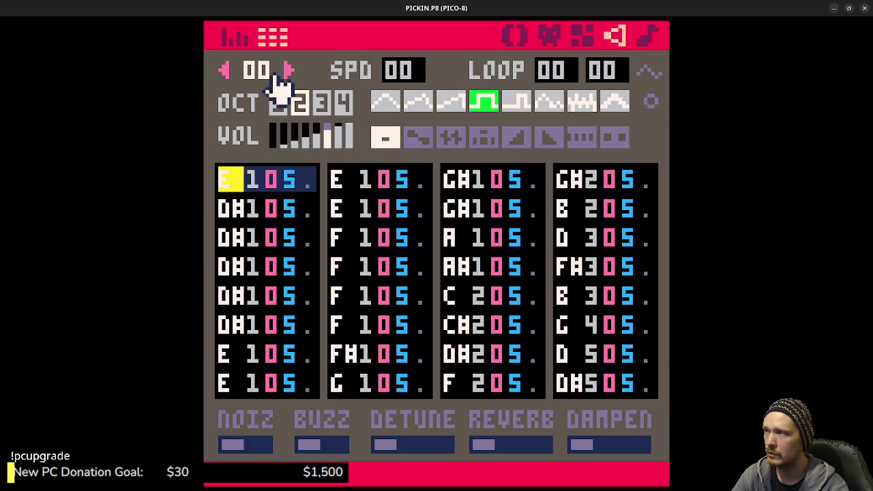
{"action": "left_click", "coordinate": [234, 38]}
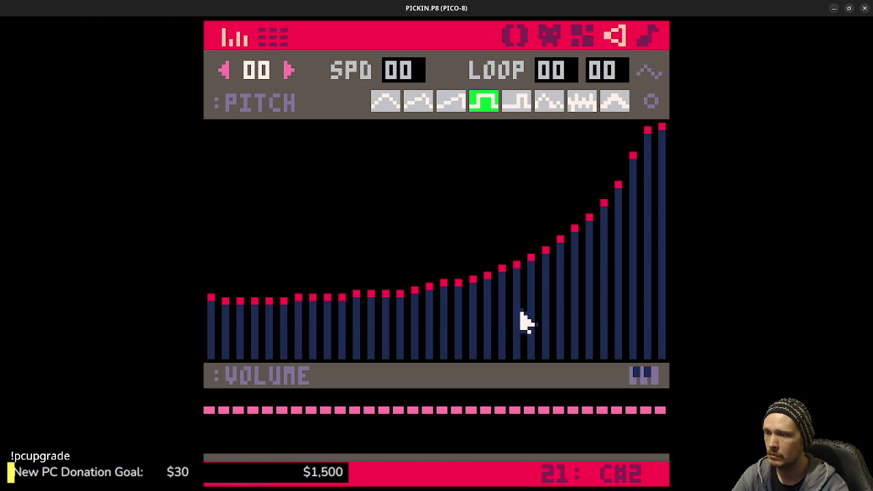
Redraw a gentle rising pitch line, repainting its notes with the second (tilted-saw) waveform
{"action": "left_click_drag", "start_coordinate": [212, 317], "coordinate": [663, 209]}
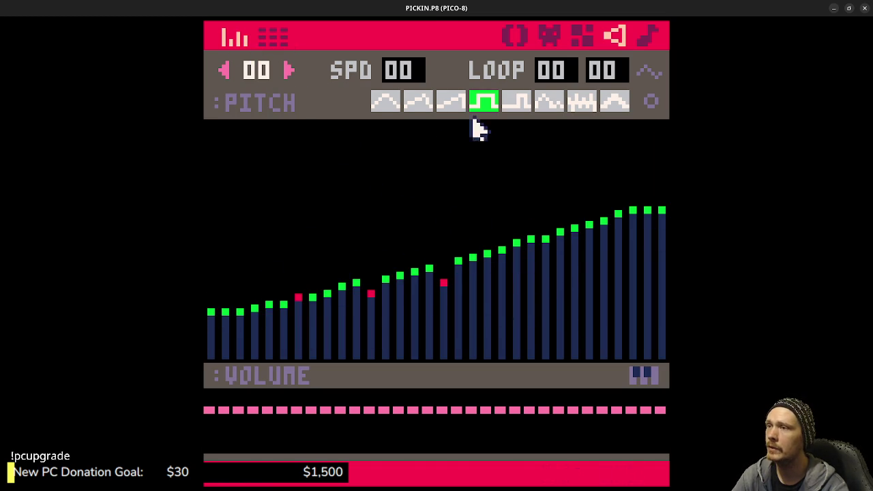
{"action": "left_click", "coordinate": [548, 105]}
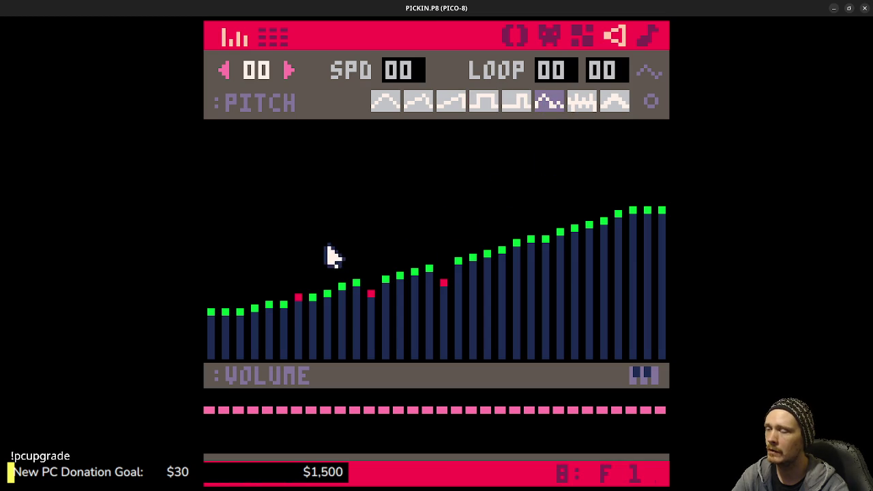
{"action": "left_click", "coordinate": [418, 102]}
{"action": "mouse_move", "coordinate": [208, 293]}
{"action": "left_mouse_down"}
{"action": "mouse_move", "coordinate": [555, 244]}
{"action": "mouse_move", "coordinate": [661, 210]}
{"action": "left_mouse_up"}
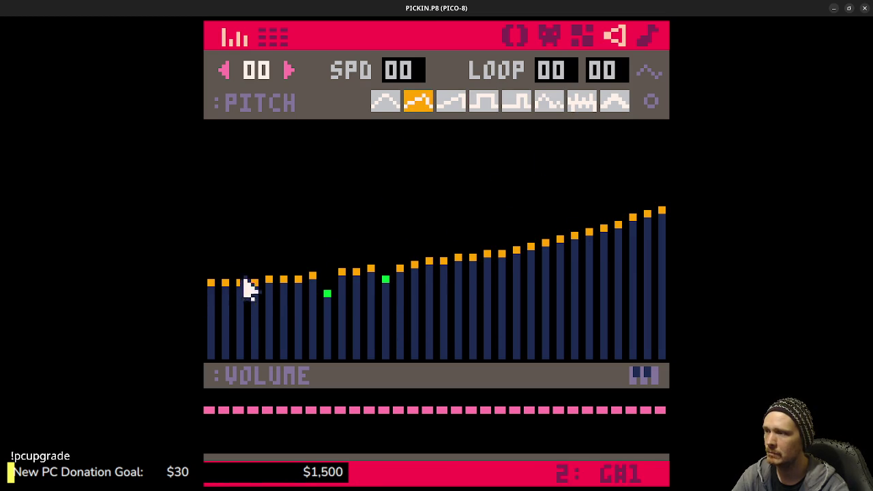
{"action": "left_click_drag", "start_coordinate": [227, 290], "coordinate": [626, 213]}
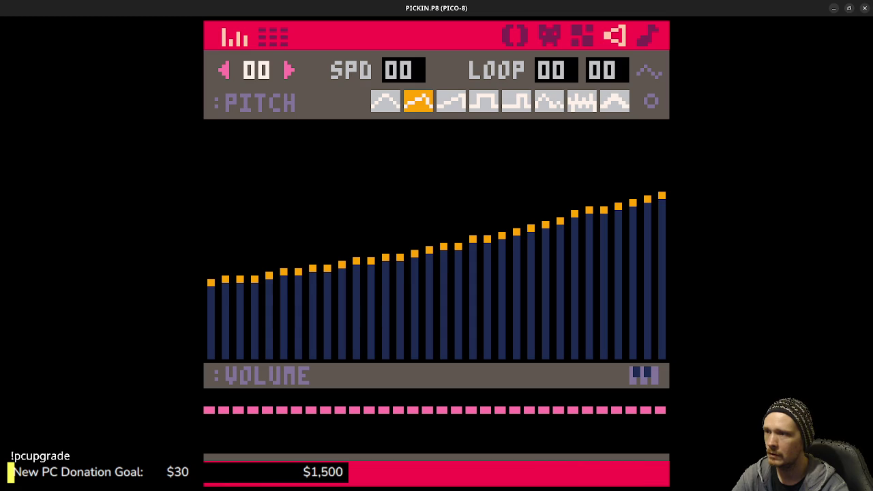
Repaint the rising melody with the third, fourth and fifth waveforms in turn
{"action": "left_click", "coordinate": [449, 103]}
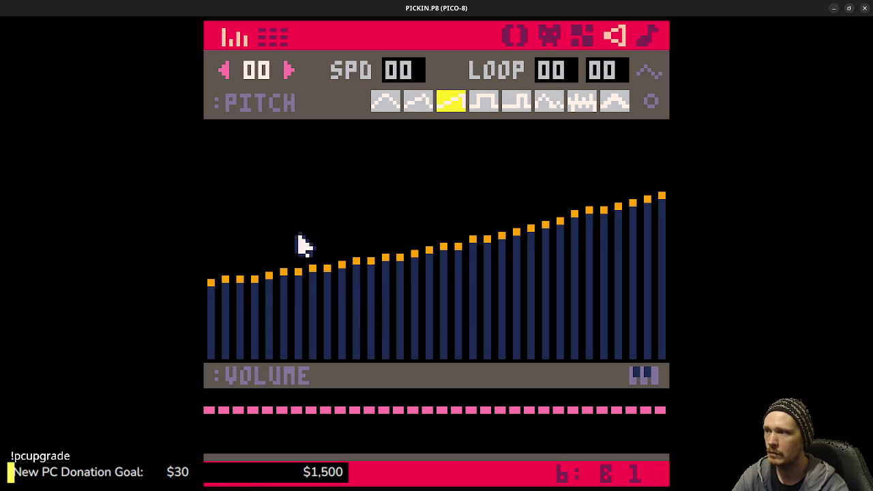
{"action": "mouse_move", "coordinate": [209, 271]}
{"action": "left_mouse_down"}
{"action": "mouse_move", "coordinate": [517, 230]}
{"action": "mouse_move", "coordinate": [663, 186]}
{"action": "left_mouse_up"}
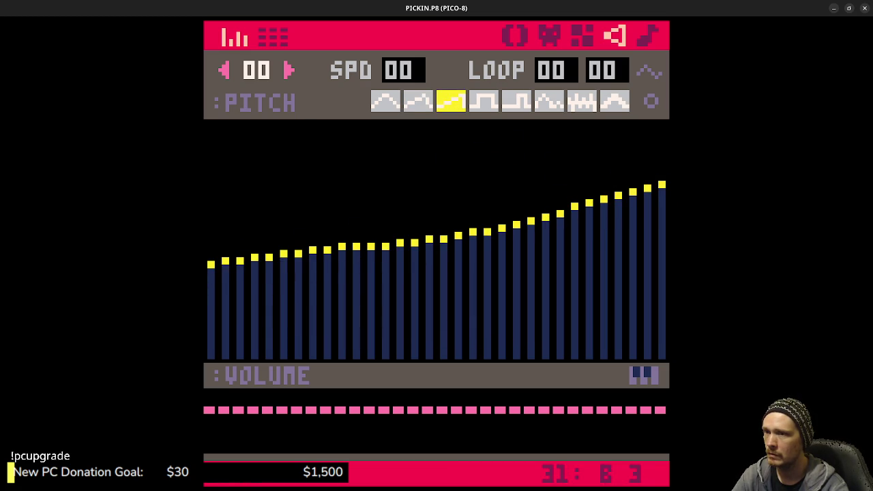
{"action": "left_click", "coordinate": [493, 102]}
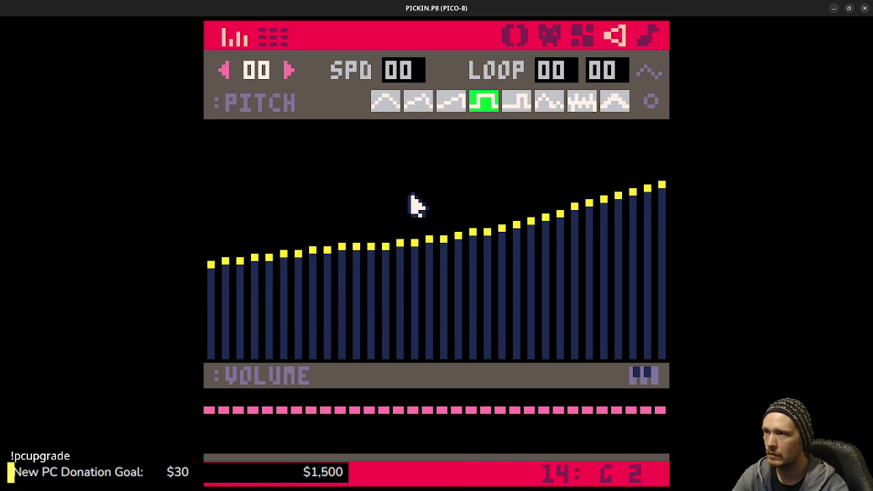
{"action": "mouse_move", "coordinate": [234, 271]}
{"action": "left_mouse_down"}
{"action": "mouse_move", "coordinate": [484, 243]}
{"action": "mouse_move", "coordinate": [663, 186]}
{"action": "left_mouse_up"}
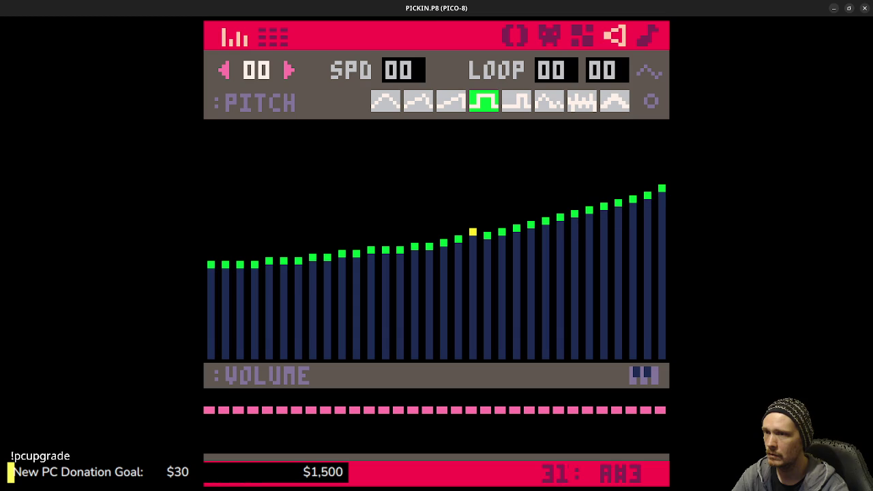
{"action": "left_click", "coordinate": [517, 106]}
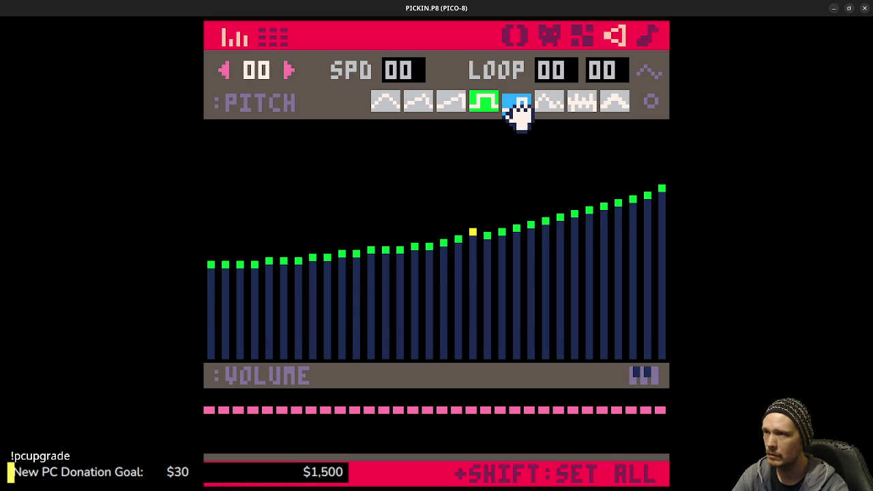
{"action": "mouse_move", "coordinate": [217, 268]}
{"action": "left_mouse_down"}
{"action": "mouse_move", "coordinate": [472, 253]}
{"action": "mouse_move", "coordinate": [663, 198]}
{"action": "left_mouse_up"}
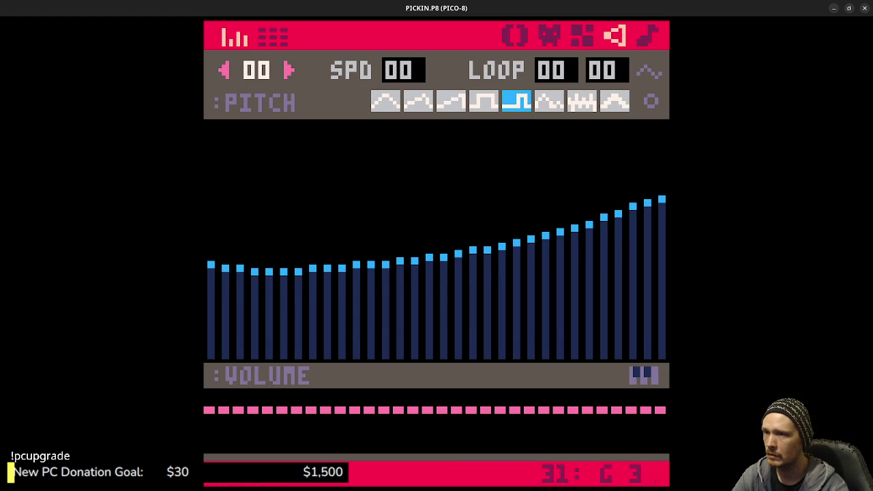
Repaint with the sixth, noise and eighth (phaser) waveforms, then play SFX 00
{"action": "left_click", "coordinate": [549, 102]}
{"action": "mouse_move", "coordinate": [218, 267]}
{"action": "left_mouse_down"}
{"action": "mouse_move", "coordinate": [376, 261]}
{"action": "mouse_move", "coordinate": [600, 212]}
{"action": "mouse_move", "coordinate": [662, 190]}
{"action": "left_mouse_up"}
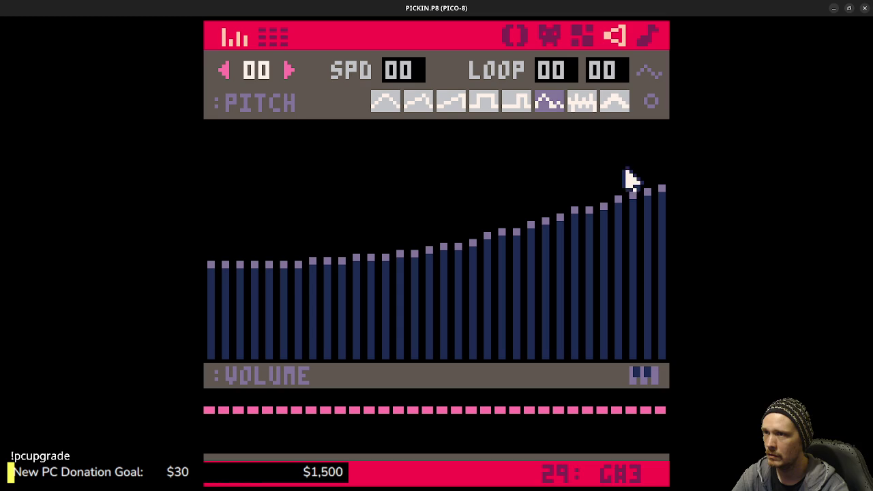
{"action": "left_click", "coordinate": [583, 103]}
{"action": "mouse_move", "coordinate": [249, 269]}
{"action": "left_mouse_down"}
{"action": "mouse_move", "coordinate": [499, 240]}
{"action": "mouse_move", "coordinate": [662, 195]}
{"action": "left_mouse_up"}
{"action": "left_click", "coordinate": [627, 101]}
{"action": "mouse_move", "coordinate": [231, 269]}
{"action": "left_mouse_down"}
{"action": "mouse_move", "coordinate": [307, 277]}
{"action": "mouse_move", "coordinate": [658, 196]}
{"action": "left_mouse_up"}
{"action": "key", "text": "space"}
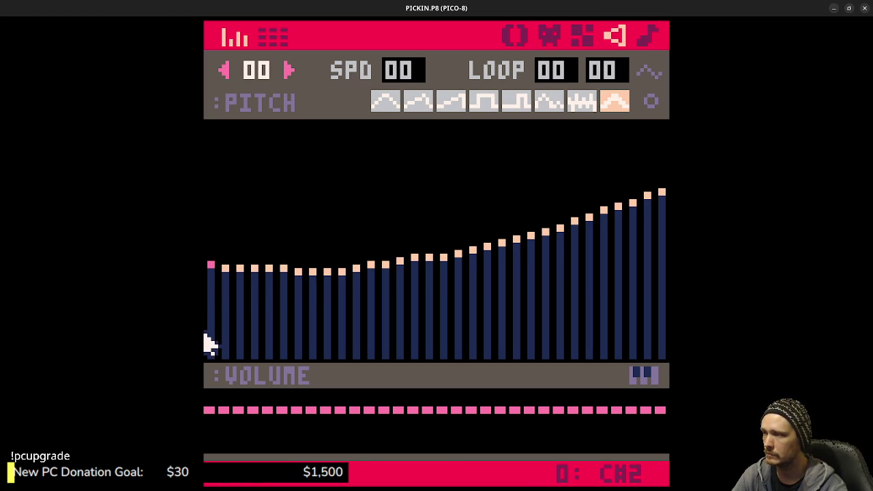
{"action": "left_click", "coordinate": [460, 102]}
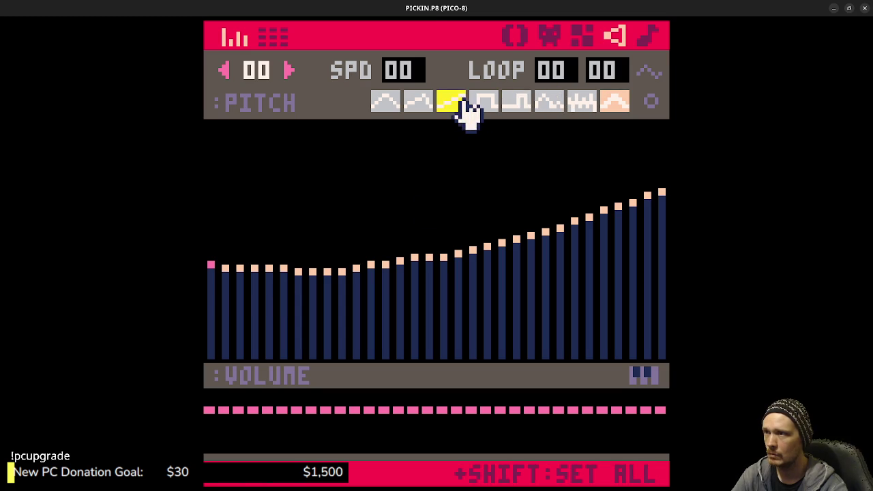
Repaint SFX 00's notes with the square waveform (3) as a low start sweeping steeply upward
{"action": "left_click_drag", "start_coordinate": [209, 311], "coordinate": [667, 218]}
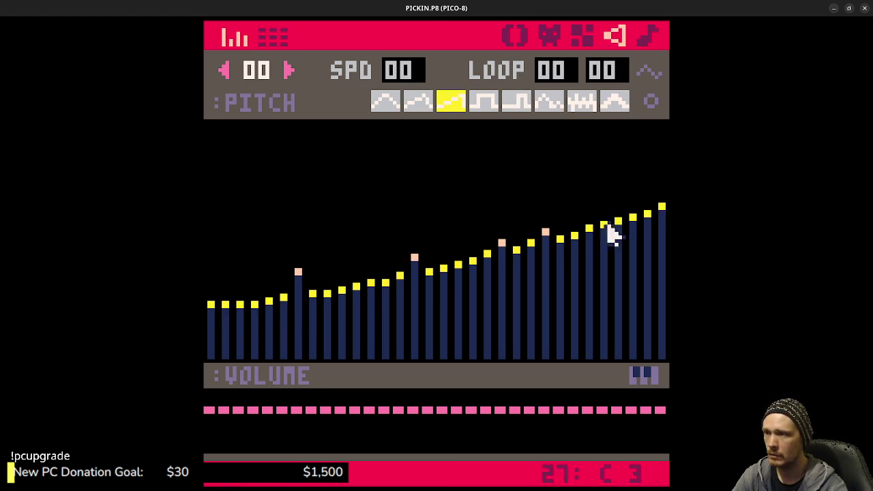
{"action": "mouse_move", "coordinate": [258, 299]}
{"action": "left_mouse_down"}
{"action": "mouse_move", "coordinate": [447, 267]}
{"action": "mouse_move", "coordinate": [662, 204]}
{"action": "left_mouse_up"}
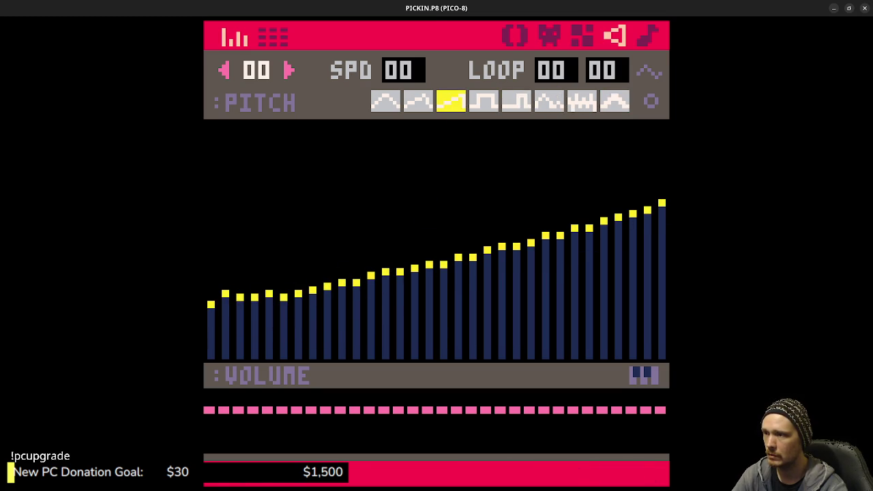
{"action": "left_click", "coordinate": [489, 104]}
{"action": "mouse_move", "coordinate": [229, 292]}
{"action": "left_mouse_down"}
{"action": "mouse_move", "coordinate": [550, 234]}
{"action": "mouse_move", "coordinate": [215, 307]}
{"action": "mouse_move", "coordinate": [517, 271]}
{"action": "mouse_move", "coordinate": [665, 209]}
{"action": "left_mouse_up"}
{"action": "mouse_move", "coordinate": [208, 352]}
{"action": "left_mouse_down"}
{"action": "mouse_move", "coordinate": [425, 306]}
{"action": "mouse_move", "coordinate": [564, 236]}
{"action": "mouse_move", "coordinate": [662, 141]}
{"action": "left_mouse_up"}
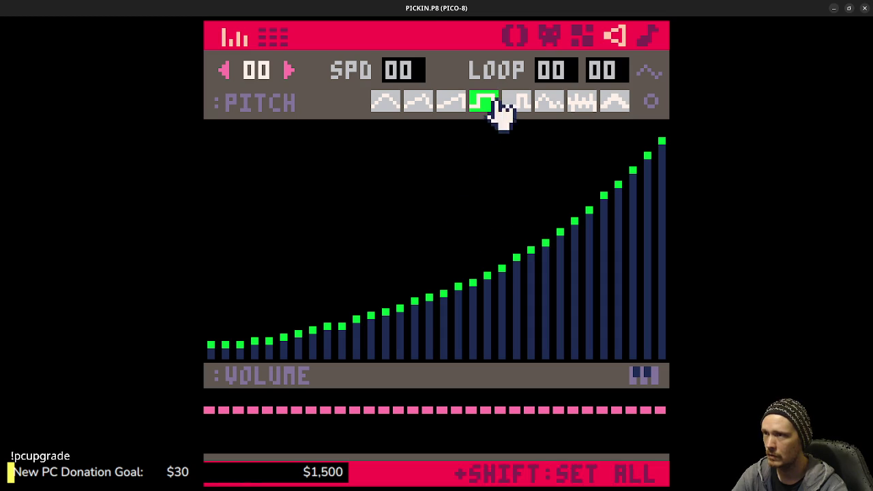
{"action": "left_click", "coordinate": [653, 102]}
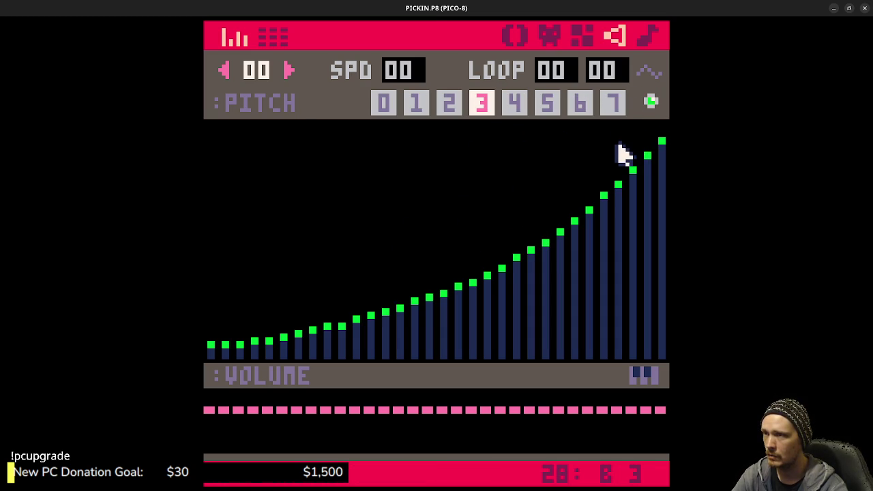
{"action": "left_click", "coordinate": [652, 104]}
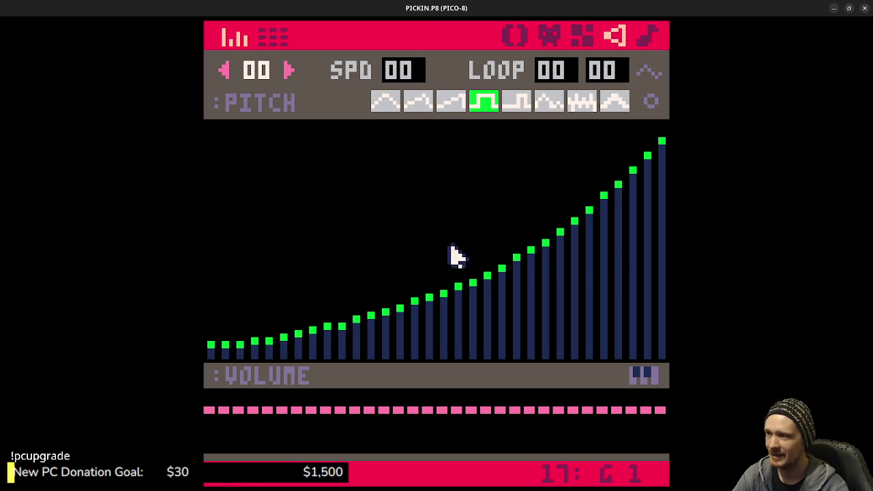
{"action": "left_click", "coordinate": [548, 104]}
Redraw SFX 00 with the fifth waveform (pulse, 4) as a gentle rise curving steeply up
{"action": "mouse_move", "coordinate": [209, 347]}
{"action": "left_mouse_down"}
{"action": "mouse_move", "coordinate": [228, 355]}
{"action": "mouse_move", "coordinate": [452, 310]}
{"action": "mouse_move", "coordinate": [663, 217]}
{"action": "left_mouse_up"}
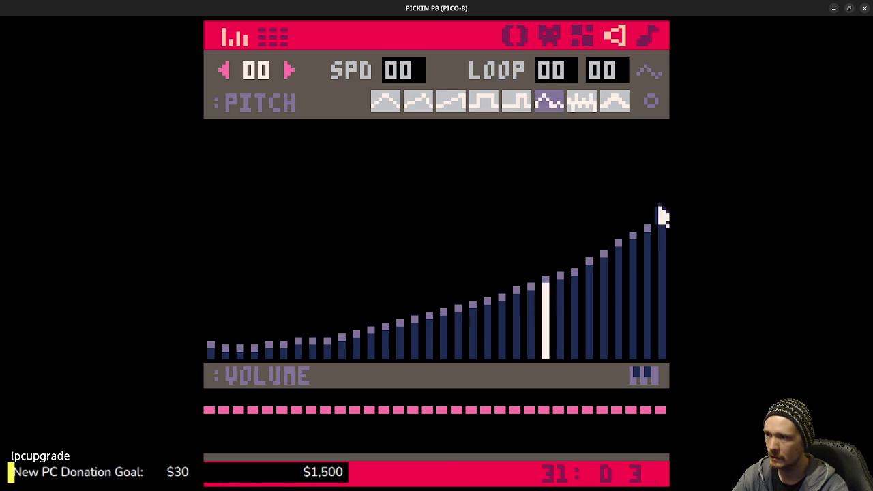
{"action": "left_click", "coordinate": [527, 101]}
{"action": "mouse_move", "coordinate": [211, 322]}
{"action": "left_mouse_down"}
{"action": "mouse_move", "coordinate": [226, 328]}
{"action": "mouse_move", "coordinate": [662, 204]}
{"action": "left_mouse_up"}
{"action": "key", "text": "space"}
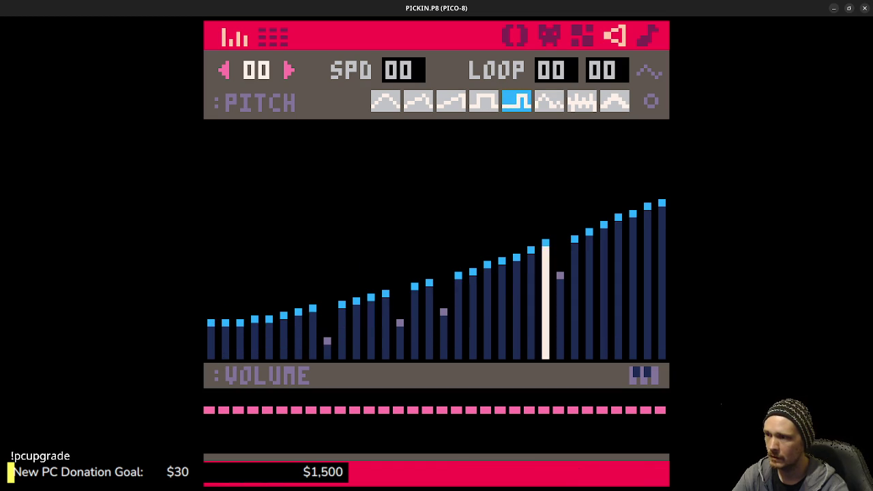
{"action": "mouse_move", "coordinate": [211, 339]}
{"action": "left_mouse_down"}
{"action": "mouse_move", "coordinate": [464, 312]}
{"action": "mouse_move", "coordinate": [617, 239]}
{"action": "left_mouse_up"}
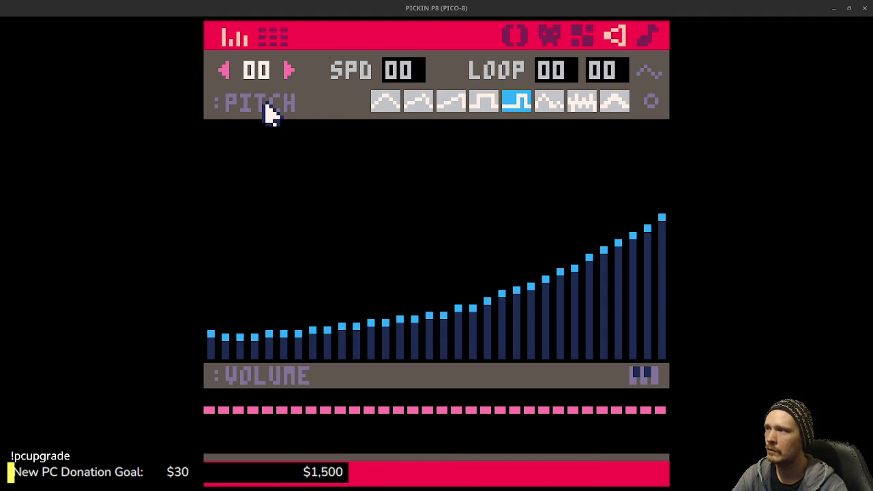
Check the empty SFX 01 twice, returning each time to SFX 00
{"action": "left_click", "coordinate": [287, 68]}
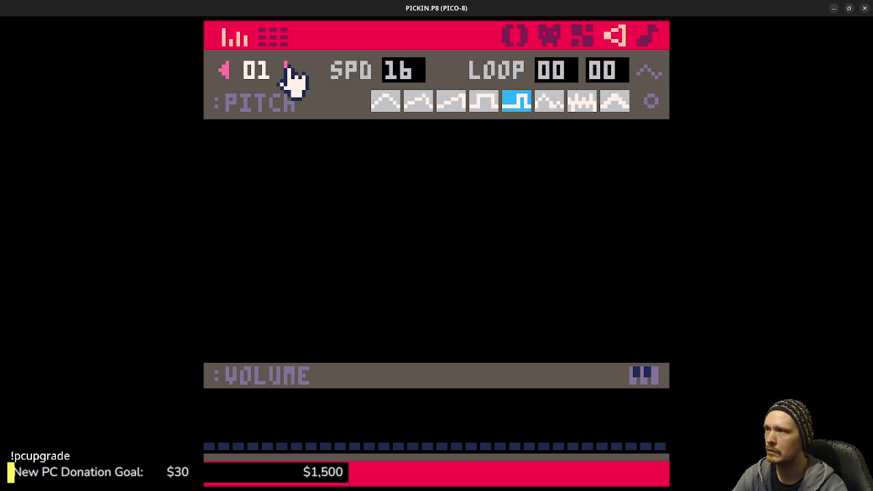
{"action": "left_click", "coordinate": [225, 70]}
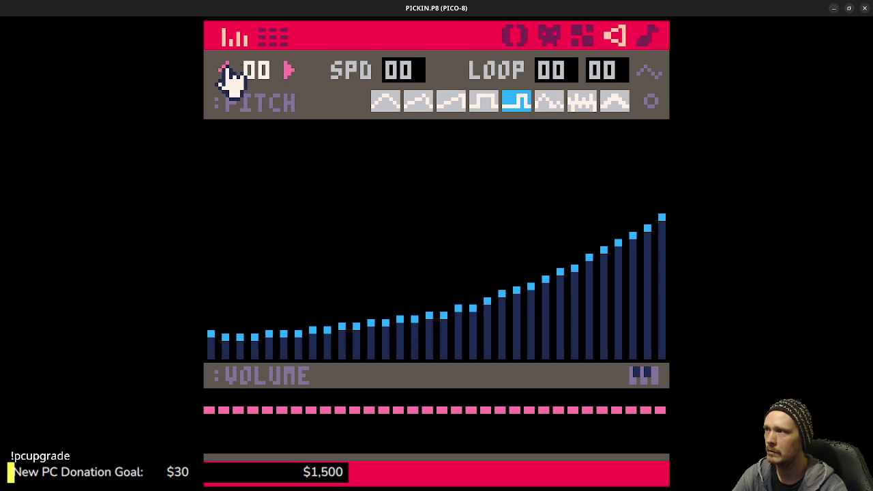
{"action": "left_click", "coordinate": [287, 68]}
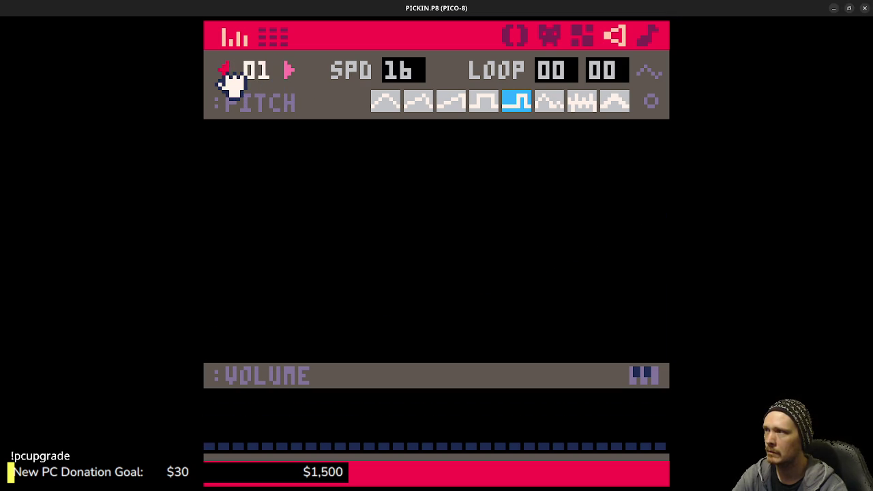
{"action": "left_click", "coordinate": [225, 69]}
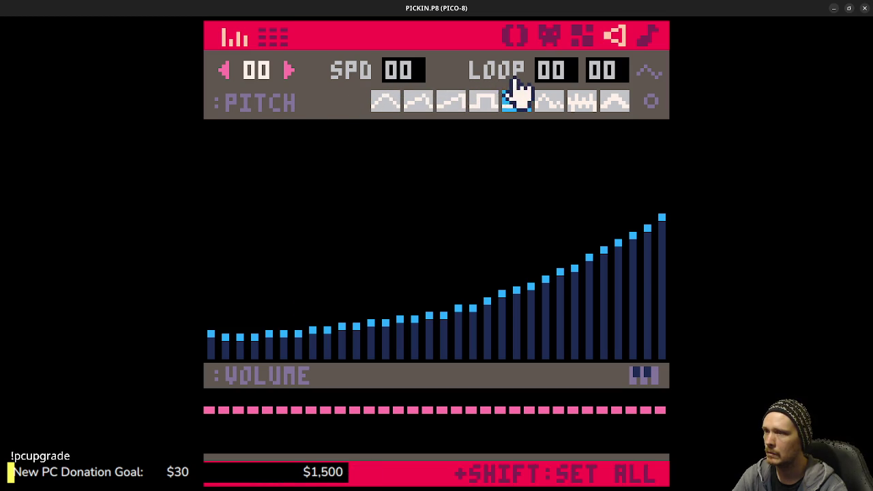
Try the sixth, seventh (noise), eighth, fourth, fifth and third waveforms on every note
{"action": "left_click", "coordinate": [547, 102]}
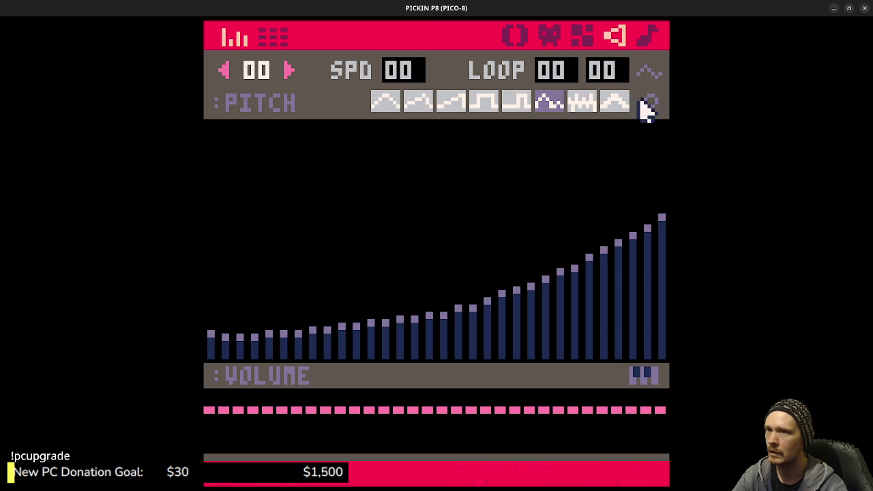
{"action": "left_click", "coordinate": [577, 106]}
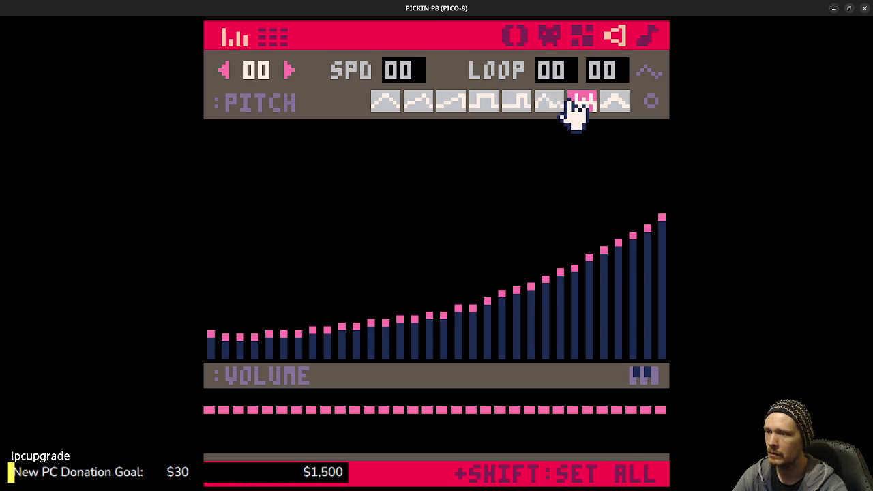
{"action": "left_click", "coordinate": [609, 104]}
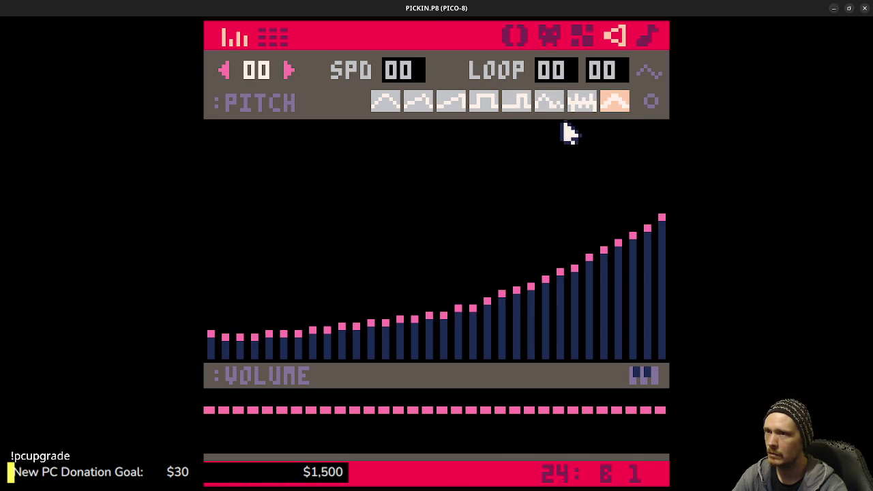
{"action": "left_click", "coordinate": [614, 103], "text": "shift"}
{"action": "left_click", "coordinate": [484, 106]}
{"action": "left_click", "coordinate": [486, 109], "text": "shift"}
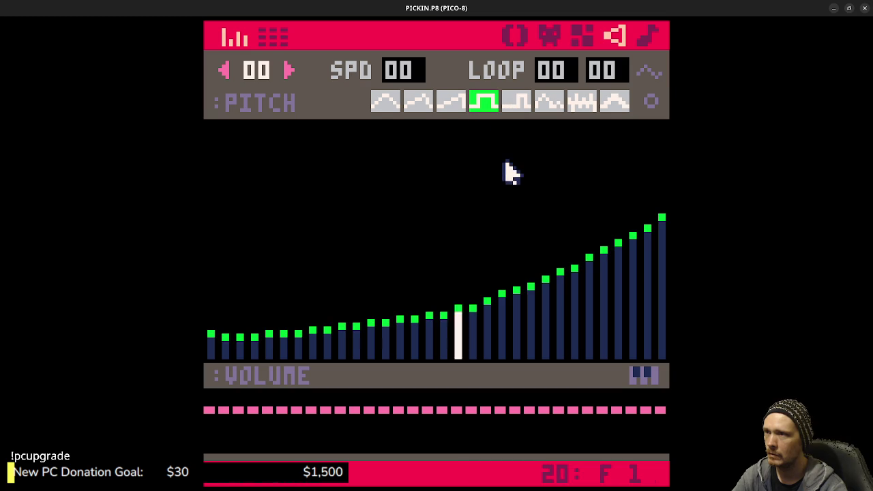
{"action": "left_click", "coordinate": [519, 106]}
{"action": "left_click", "coordinate": [518, 109], "text": "shift"}
{"action": "left_click", "coordinate": [452, 108], "text": "shift"}
Try the second, first and fifth waveforms on every note of SFX 00
{"action": "left_click", "coordinate": [427, 106]}
{"action": "left_click", "coordinate": [423, 106], "text": "shift"}
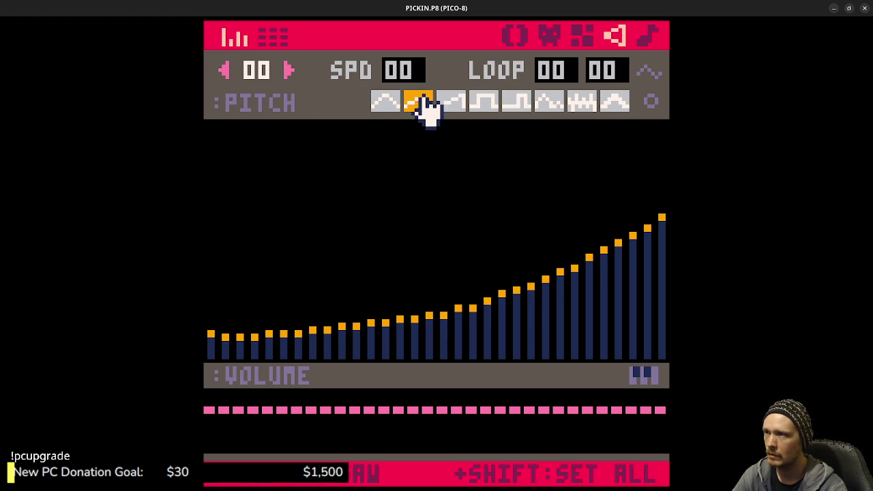
{"action": "left_click", "coordinate": [390, 106]}
{"action": "left_click", "coordinate": [391, 105], "text": "shift"}
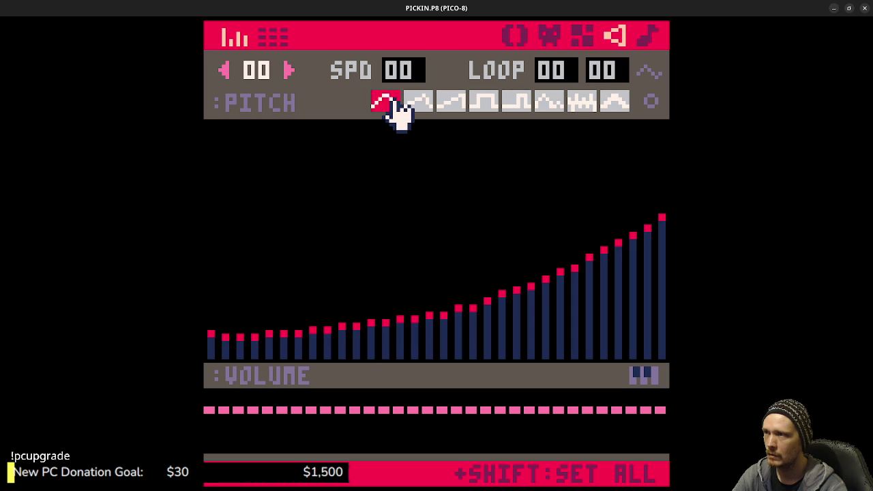
{"action": "left_click", "coordinate": [483, 105]}
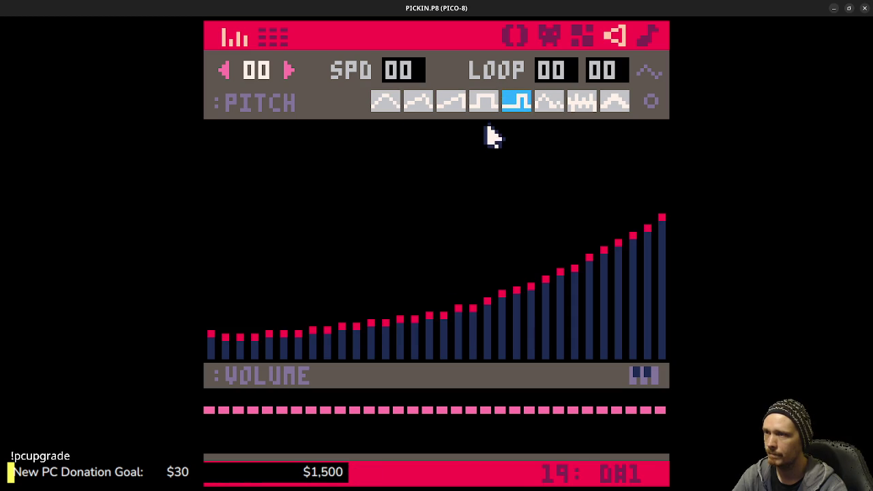
{"action": "left_click", "coordinate": [516, 109], "text": "shift"}
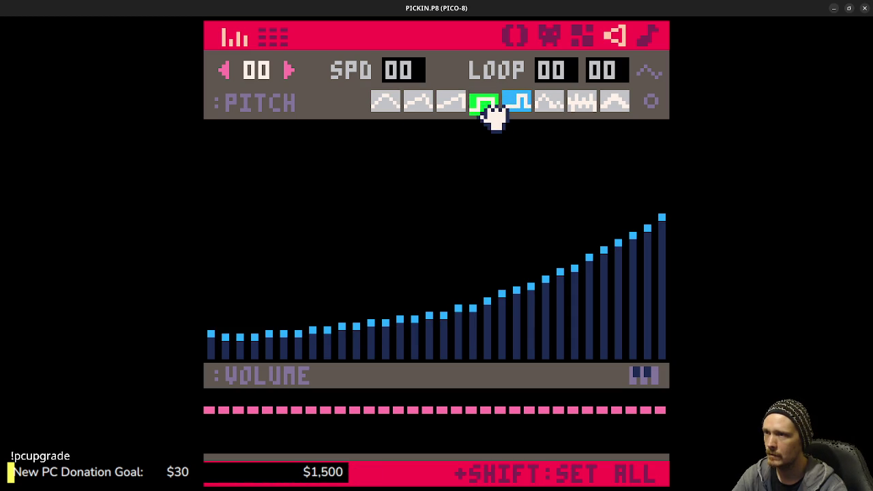
Set every note to the sixth waveform (organ, 5) and turn on custom SFX instrument mode
{"action": "left_click", "coordinate": [492, 103]}
{"action": "left_click", "coordinate": [491, 104], "text": "shift"}
{"action": "left_click", "coordinate": [553, 103]}
{"action": "left_click", "coordinate": [550, 103], "text": "shift"}
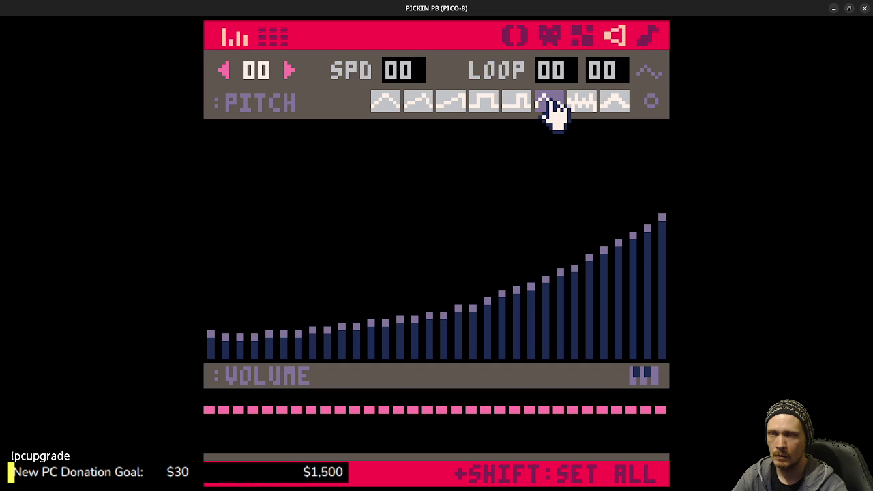
{"action": "left_click", "coordinate": [488, 102]}
{"action": "left_click", "coordinate": [652, 106]}
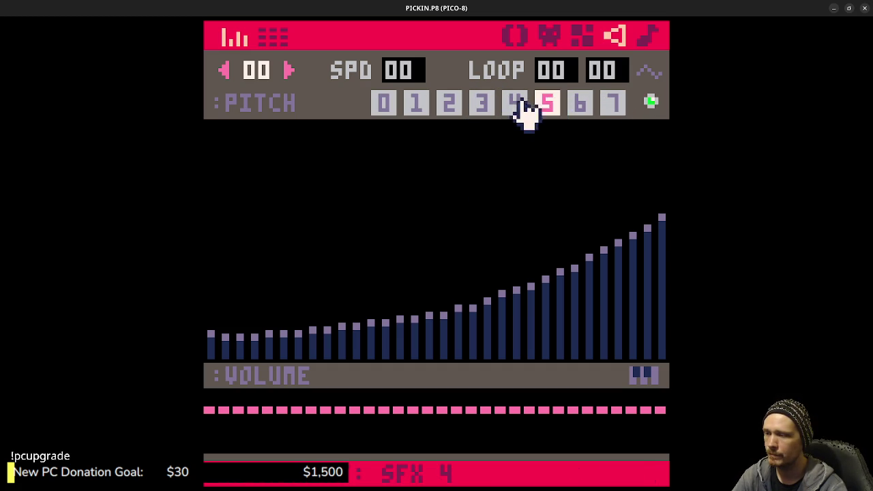
Preview custom instruments 0 through 7 on SFX 00
{"action": "left_click", "coordinate": [386, 106]}
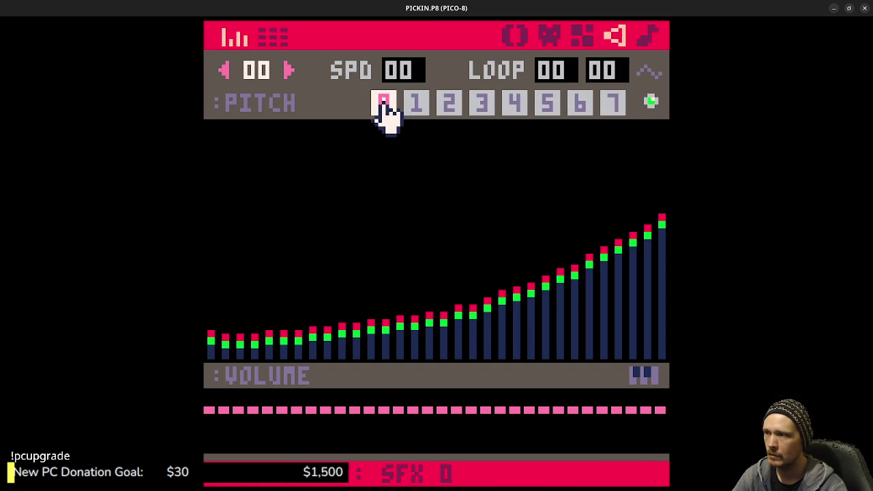
{"action": "left_click", "coordinate": [421, 106]}
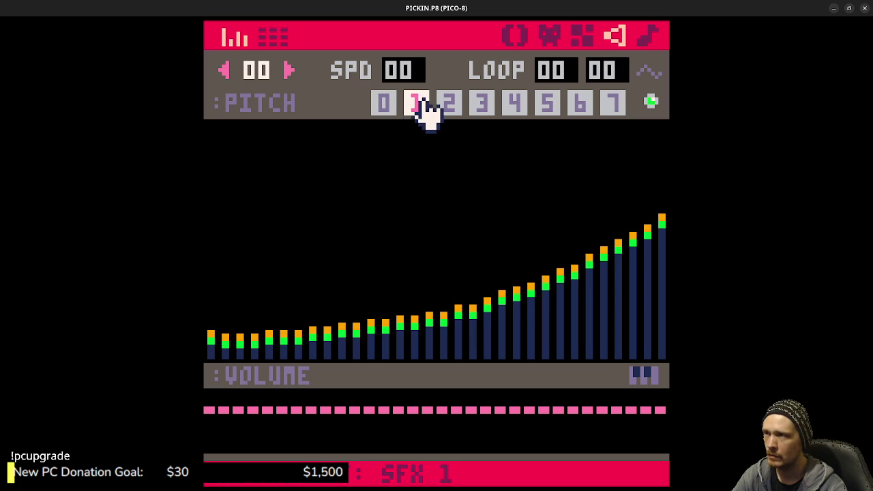
{"action": "left_click", "coordinate": [450, 104]}
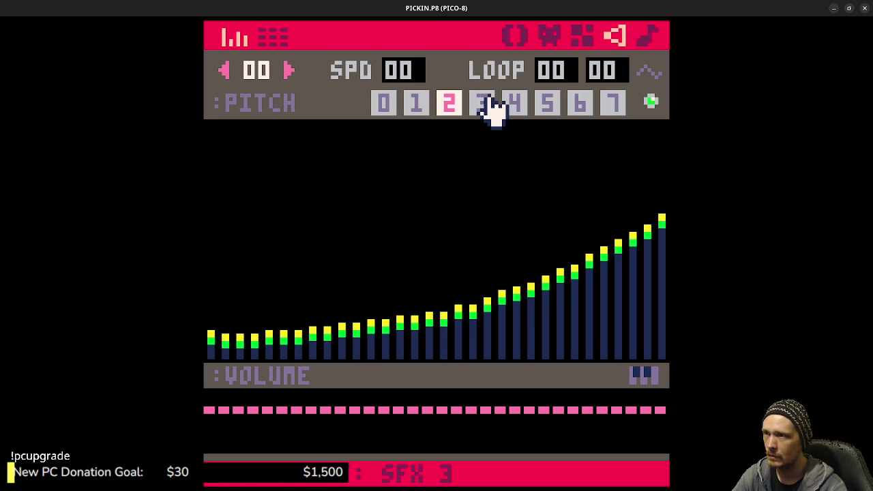
{"action": "left_click", "coordinate": [491, 109]}
{"action": "left_click", "coordinate": [515, 110]}
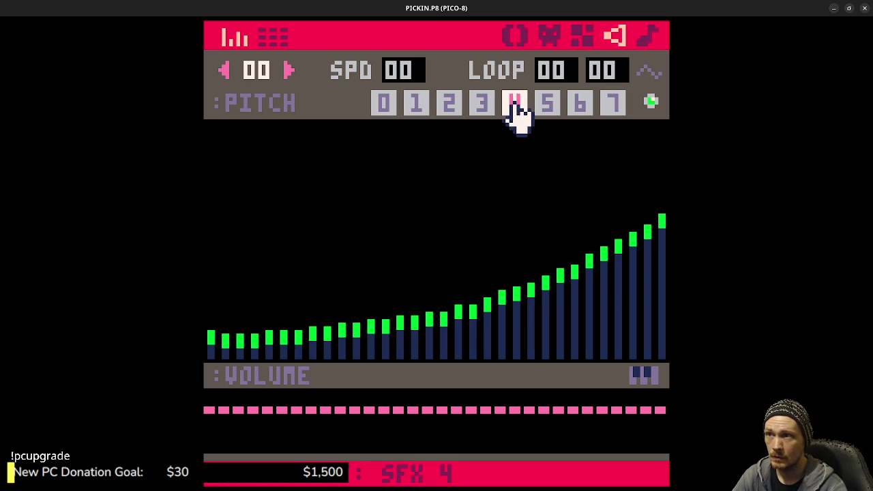
{"action": "left_click", "coordinate": [549, 109]}
{"action": "left_click", "coordinate": [581, 109]}
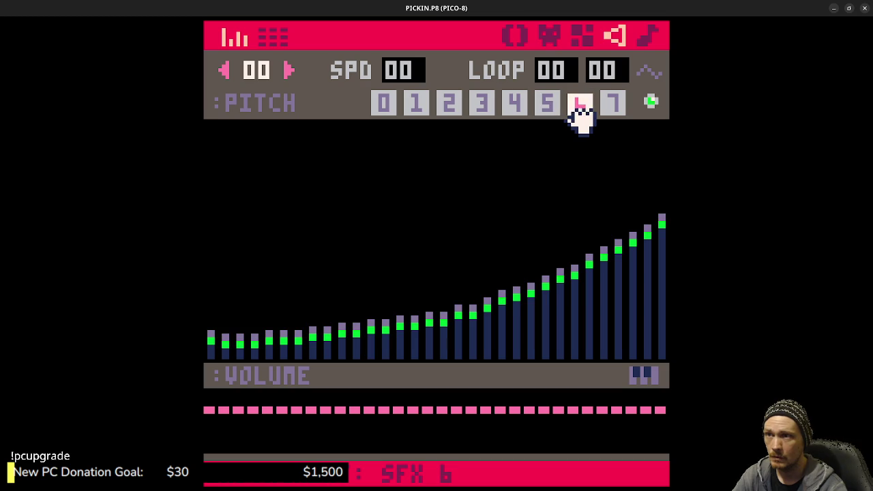
{"action": "left_click", "coordinate": [613, 108]}
Apply custom instrument 0 to all notes, then switch back and settle on the sixth waveform (organ, 5)
{"action": "left_click", "coordinate": [389, 104]}
{"action": "left_click", "coordinate": [394, 104], "text": "shift"}
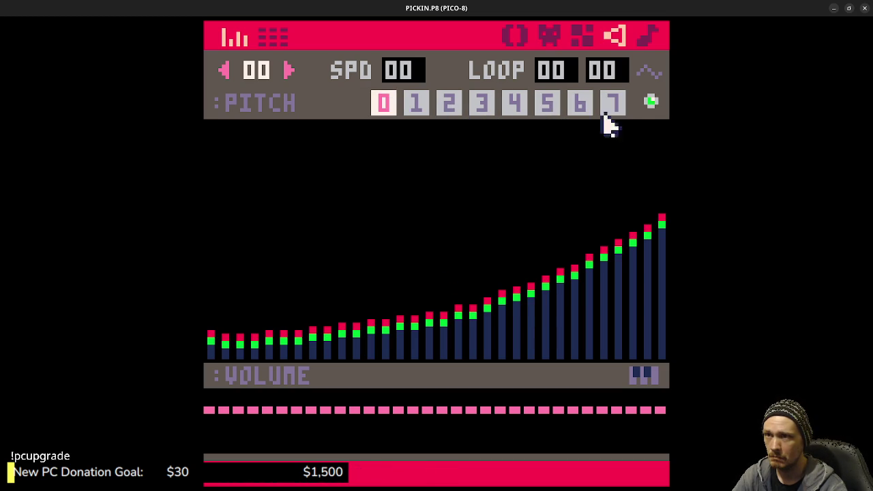
{"action": "left_click", "coordinate": [652, 104]}
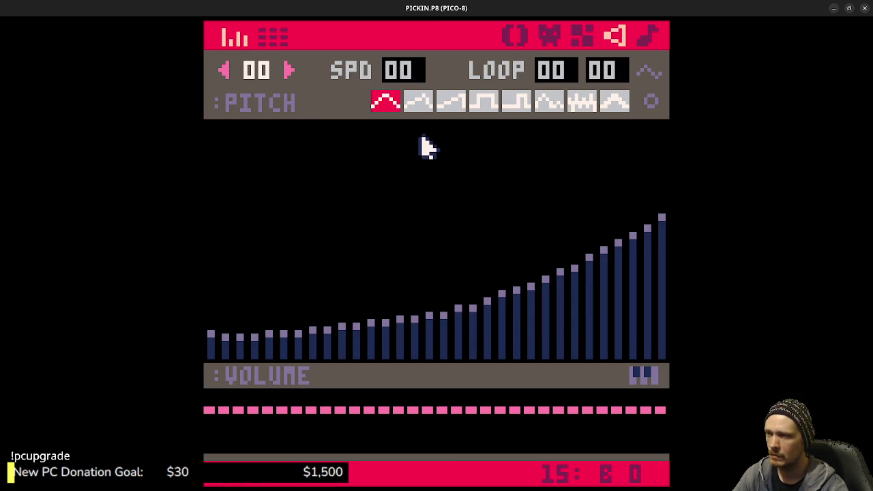
{"action": "left_click", "coordinate": [516, 102], "text": "shift"}
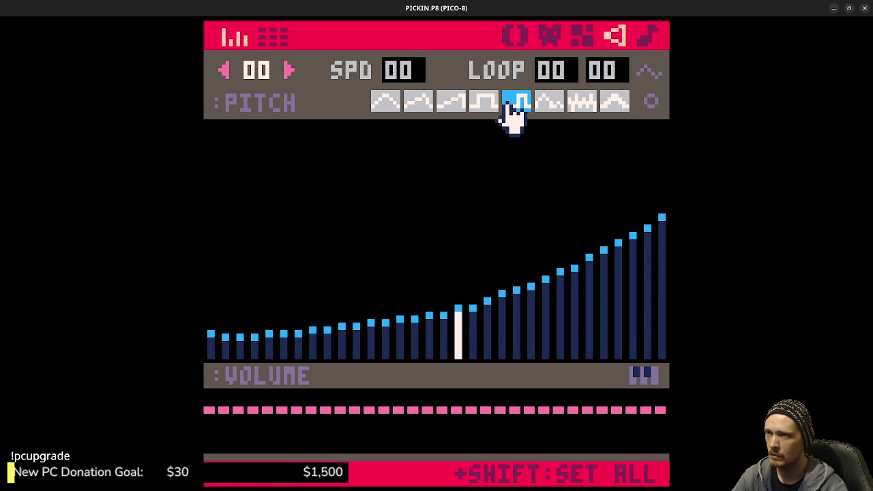
{"action": "left_click", "coordinate": [486, 103], "text": "shift"}
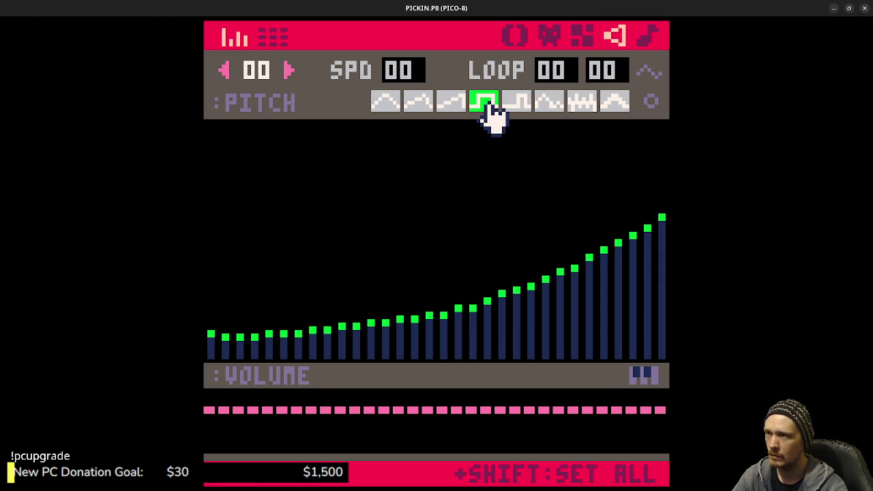
{"action": "left_click", "coordinate": [551, 105], "text": "shift"}
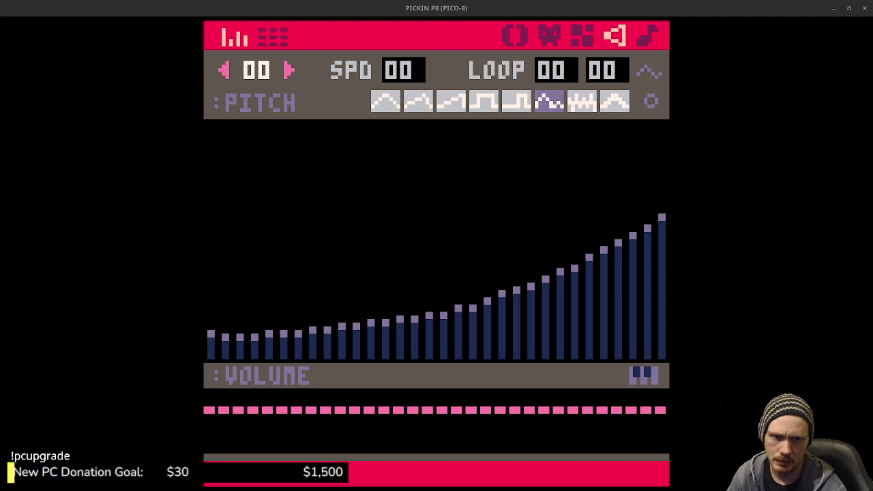
{"action": "left_click", "coordinate": [214, 337]}
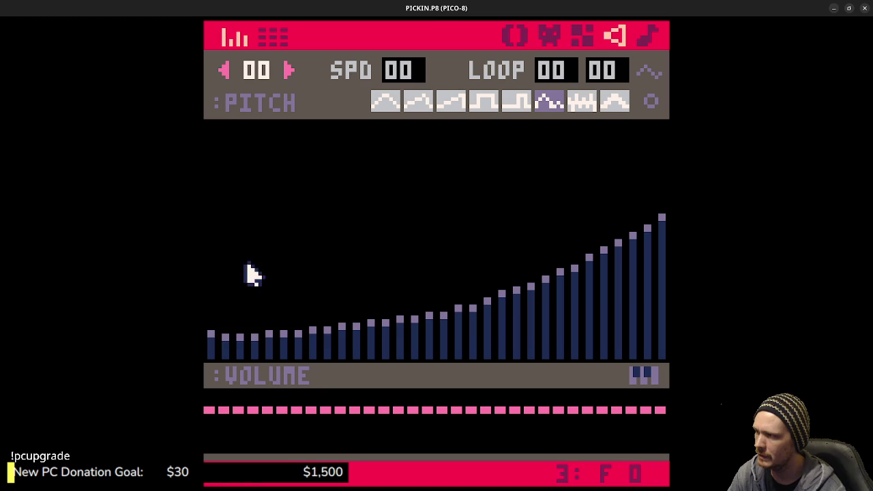
Redraw SFX 00's pitches into a jagged climb peaking near the end and open the instrument editor
{"action": "mouse_move", "coordinate": [214, 337]}
{"action": "left_mouse_down"}
{"action": "mouse_move", "coordinate": [273, 195]}
{"action": "mouse_move", "coordinate": [353, 316]}
{"action": "mouse_move", "coordinate": [445, 197]}
{"action": "mouse_move", "coordinate": [621, 306]}
{"action": "mouse_move", "coordinate": [661, 188]}
{"action": "left_mouse_up"}
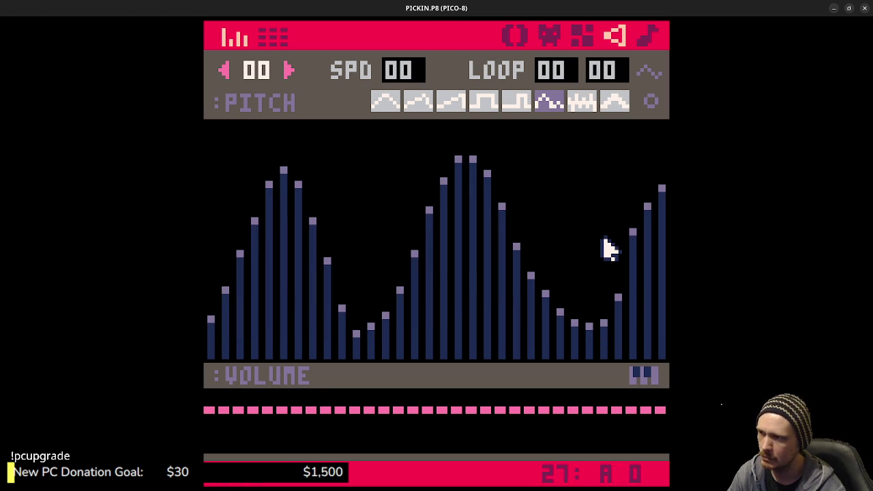
{"action": "mouse_move", "coordinate": [211, 315]}
{"action": "left_mouse_down"}
{"action": "mouse_move", "coordinate": [238, 234]}
{"action": "mouse_move", "coordinate": [286, 347]}
{"action": "mouse_move", "coordinate": [355, 306]}
{"action": "mouse_move", "coordinate": [417, 214]}
{"action": "mouse_move", "coordinate": [478, 244]}
{"action": "mouse_move", "coordinate": [556, 321]}
{"action": "mouse_move", "coordinate": [632, 325]}
{"action": "mouse_move", "coordinate": [662, 227]}
{"action": "left_mouse_up"}
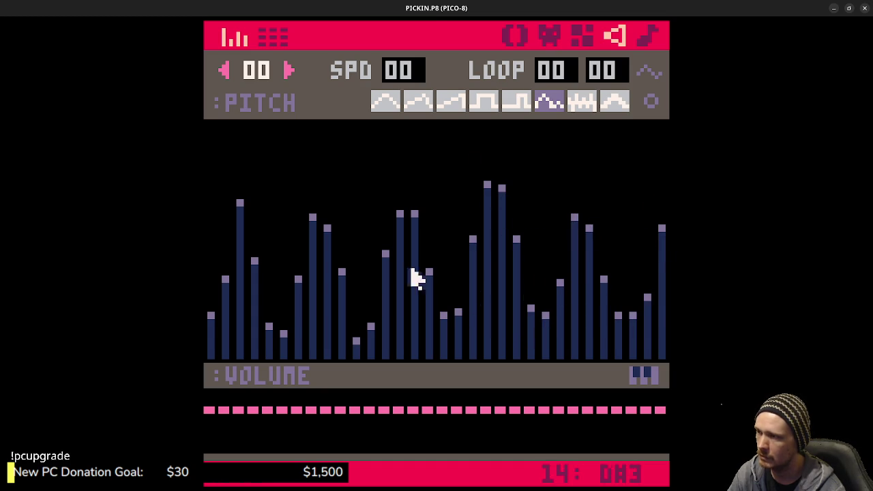
{"action": "mouse_move", "coordinate": [209, 324]}
{"action": "left_mouse_down"}
{"action": "mouse_move", "coordinate": [228, 298]}
{"action": "mouse_move", "coordinate": [295, 292]}
{"action": "mouse_move", "coordinate": [386, 321]}
{"action": "mouse_move", "coordinate": [468, 306]}
{"action": "mouse_move", "coordinate": [573, 236]}
{"action": "mouse_move", "coordinate": [662, 213]}
{"action": "left_mouse_up"}
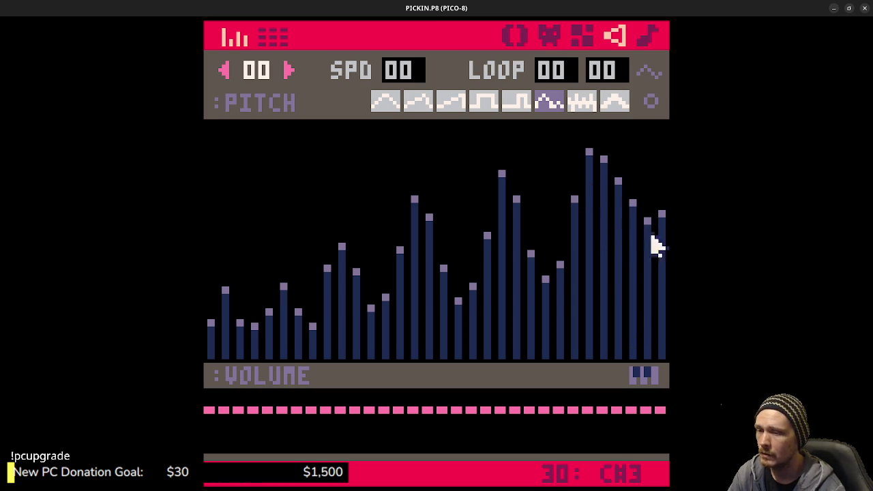
{"action": "left_click", "coordinate": [649, 72]}
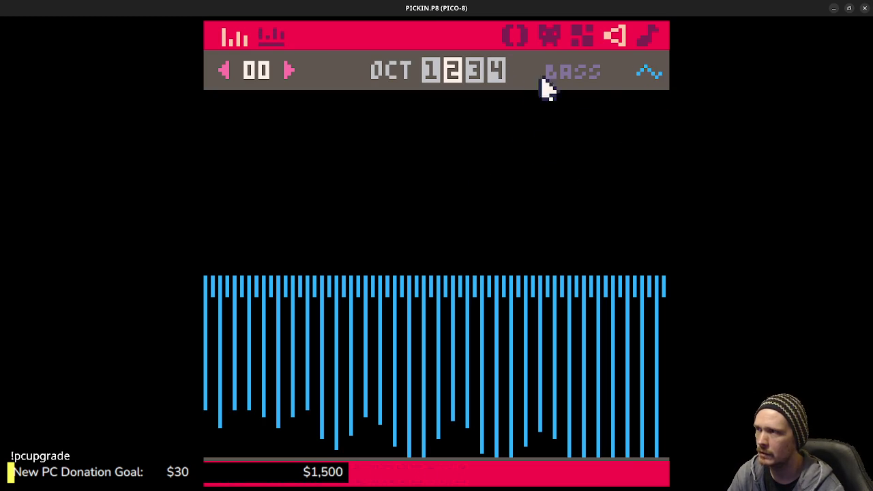
Close the instrument editor and try effects 1, 2 and 3 in the tracker view
{"action": "left_click", "coordinate": [651, 75]}
{"action": "left_click", "coordinate": [273, 37]}
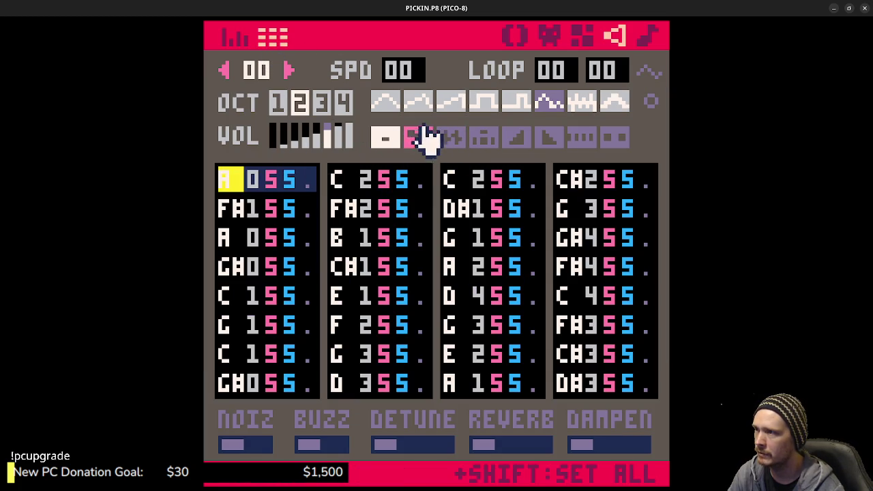
{"action": "left_click", "coordinate": [423, 140]}
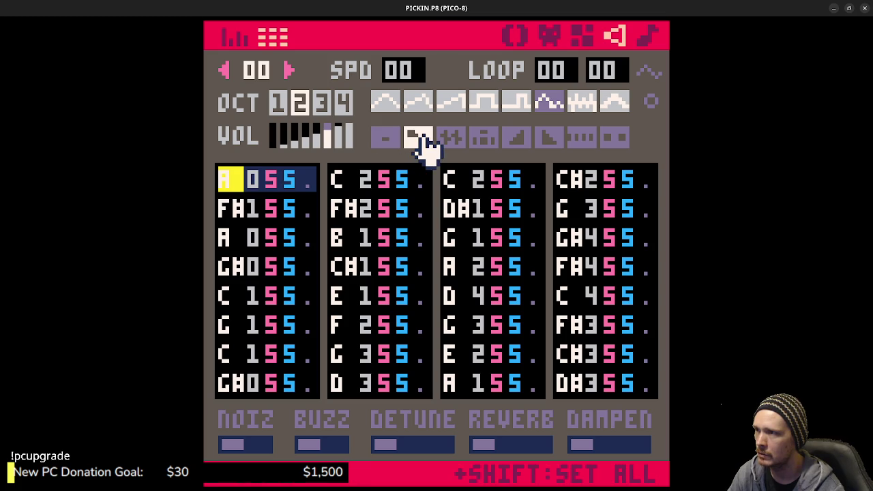
{"action": "left_click", "coordinate": [450, 140]}
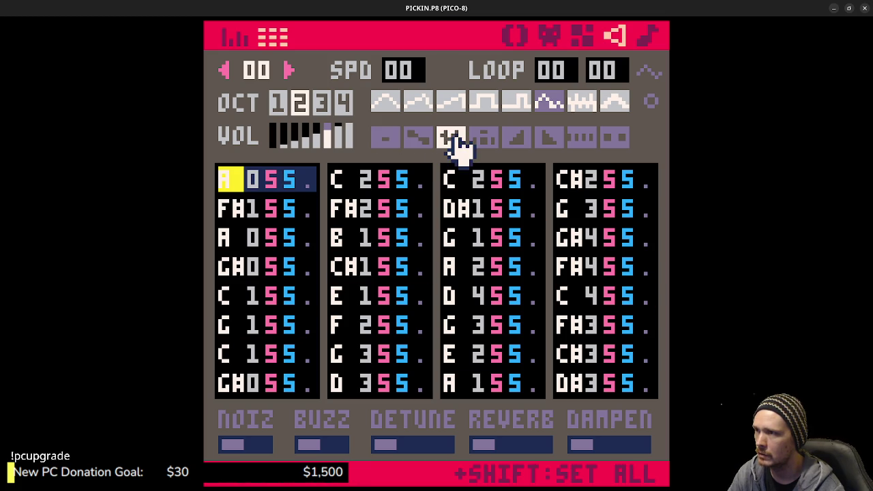
{"action": "left_click", "coordinate": [484, 140]}
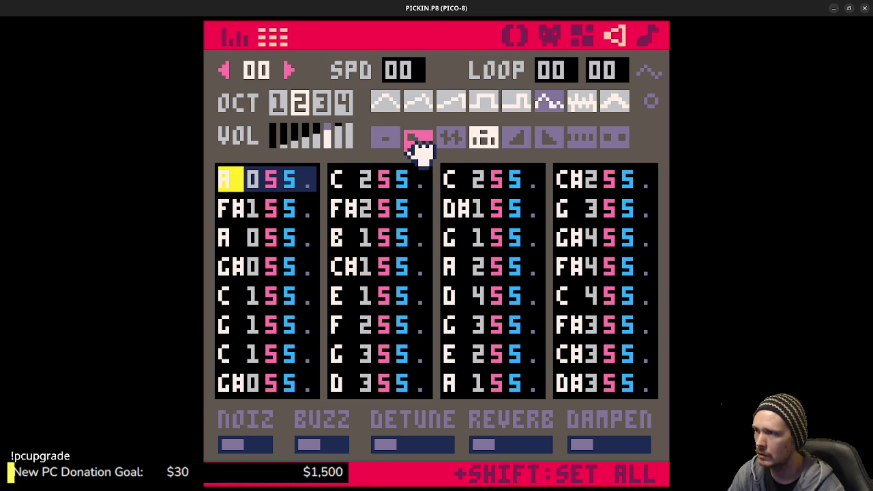
Apply effects 1 through 7 to every note in turn, ending on effect 7 (slow arpeggio)
{"action": "left_click", "coordinate": [419, 139]}
{"action": "left_click", "coordinate": [451, 140]}
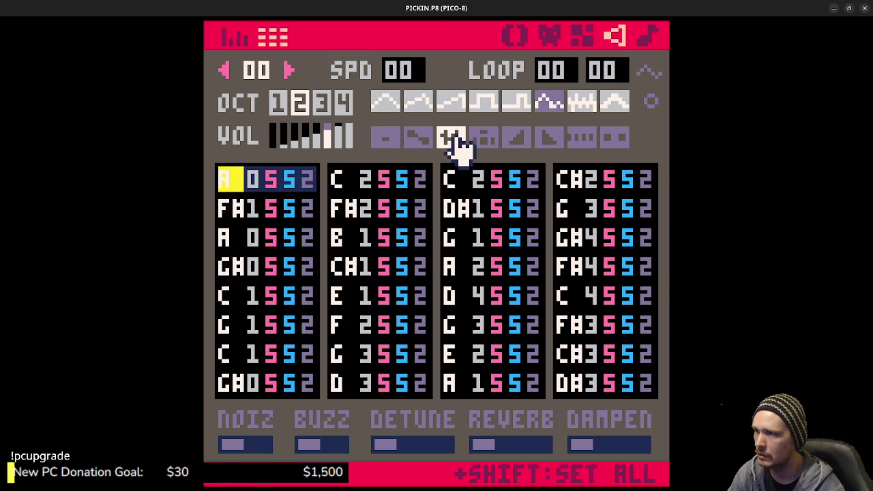
{"action": "left_click", "coordinate": [483, 139]}
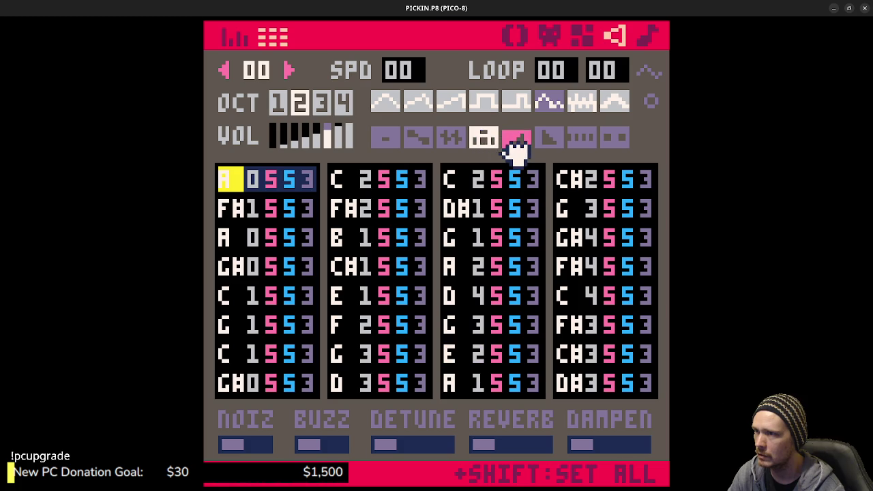
{"action": "left_click", "coordinate": [516, 140]}
{"action": "left_click", "coordinate": [550, 140]}
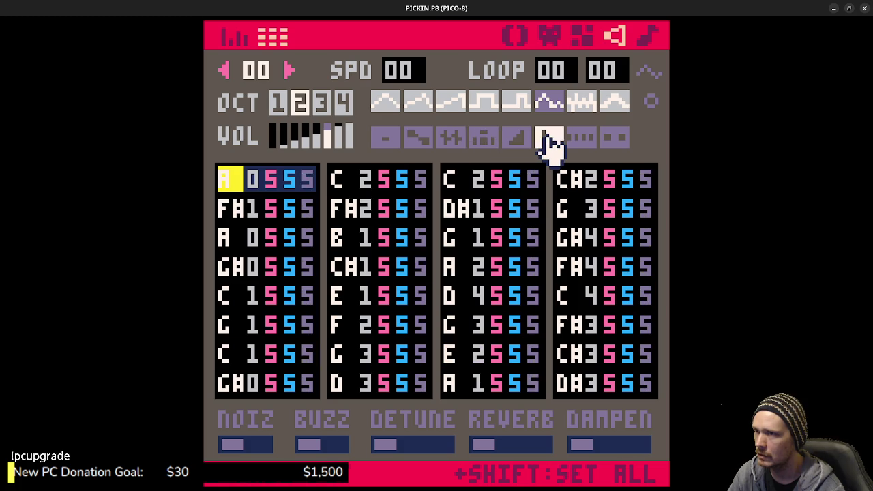
{"action": "left_click", "coordinate": [580, 140]}
{"action": "left_click", "coordinate": [618, 143]}
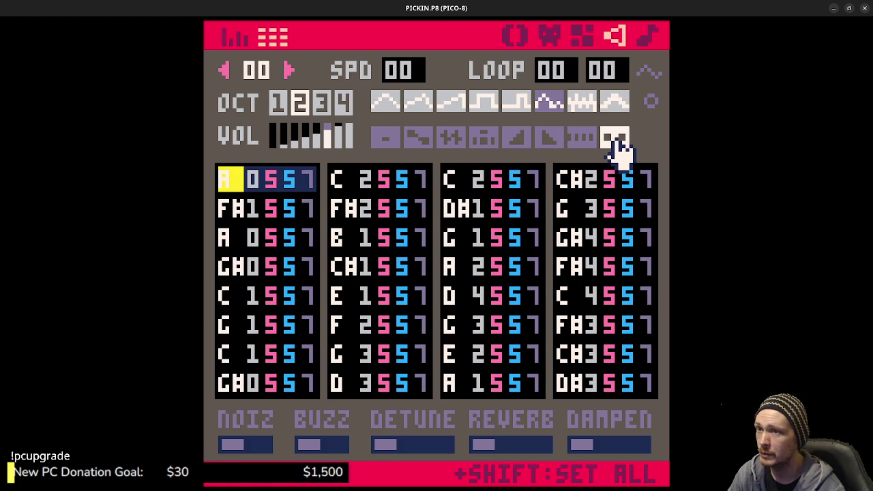
Redraw SFX 00's pitch curve several times with playback, ending with a curve rising from the left
{"action": "left_click", "coordinate": [239, 41]}
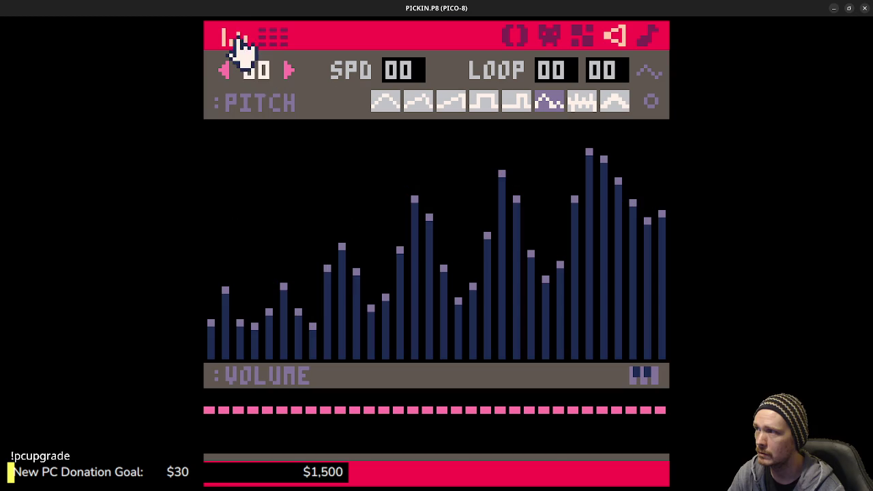
{"action": "mouse_move", "coordinate": [217, 330]}
{"action": "left_mouse_down"}
{"action": "mouse_move", "coordinate": [507, 263]}
{"action": "mouse_move", "coordinate": [662, 163]}
{"action": "left_mouse_up"}
{"action": "key", "text": "space"}
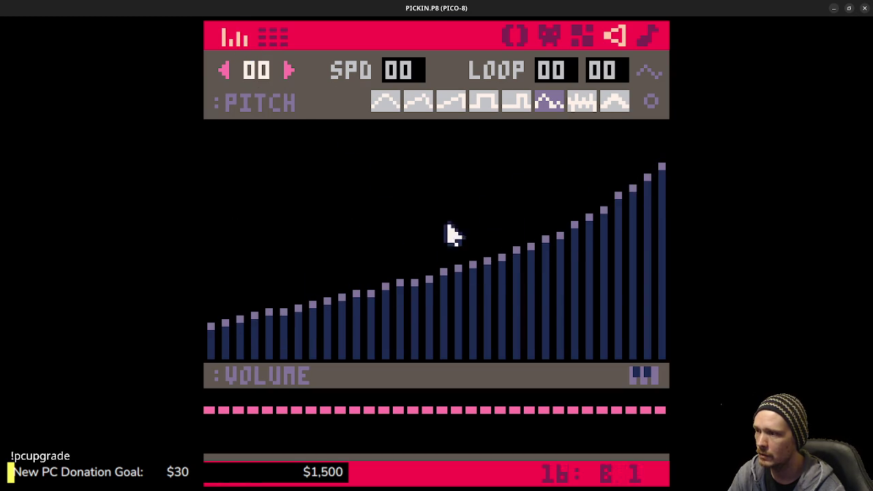
{"action": "mouse_move", "coordinate": [209, 332]}
{"action": "left_mouse_down"}
{"action": "mouse_move", "coordinate": [431, 225]}
{"action": "mouse_move", "coordinate": [507, 256]}
{"action": "mouse_move", "coordinate": [616, 169]}
{"action": "mouse_move", "coordinate": [662, 232]}
{"action": "left_mouse_up"}
{"action": "key", "text": "space"}
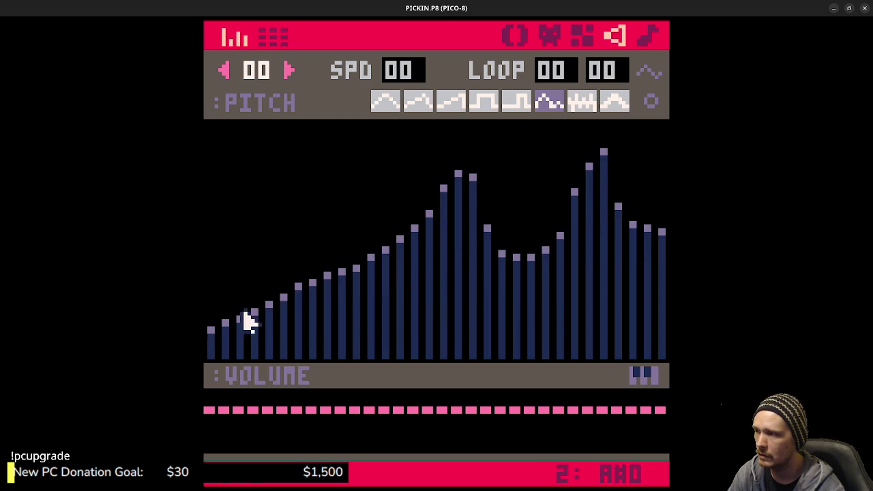
{"action": "mouse_move", "coordinate": [215, 351]}
{"action": "left_mouse_down"}
{"action": "mouse_move", "coordinate": [316, 284]}
{"action": "mouse_move", "coordinate": [425, 189]}
{"action": "mouse_move", "coordinate": [496, 260]}
{"action": "mouse_move", "coordinate": [624, 141]}
{"action": "mouse_move", "coordinate": [665, 204]}
{"action": "left_mouse_up"}
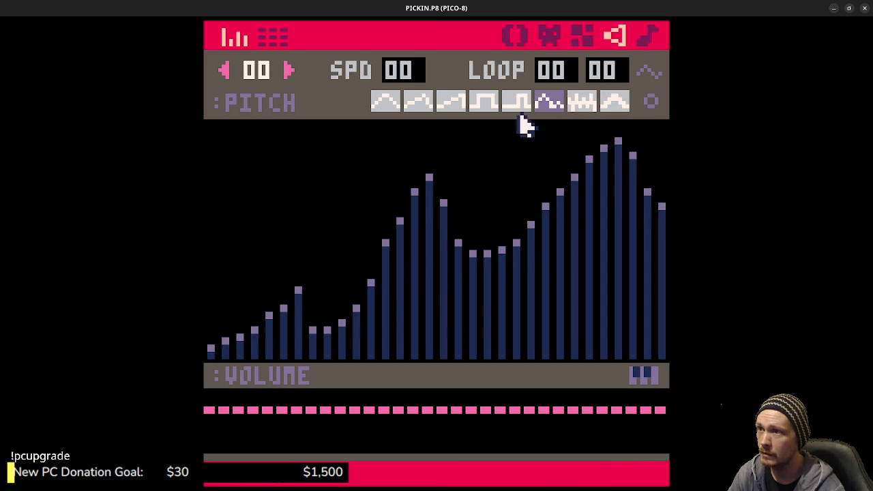
Try other waveforms on every note, keep the organ waveform (5), and show the note list
{"action": "left_click", "coordinate": [584, 108]}
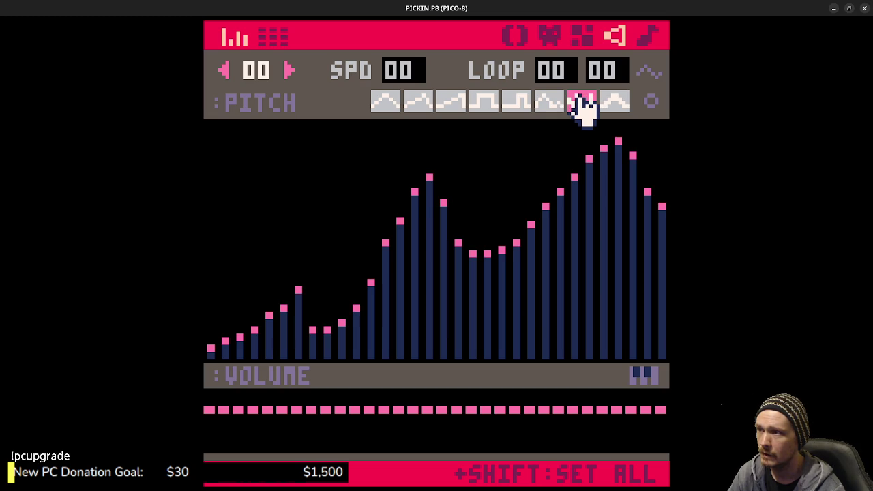
{"action": "left_click", "coordinate": [616, 105], "text": "shift"}
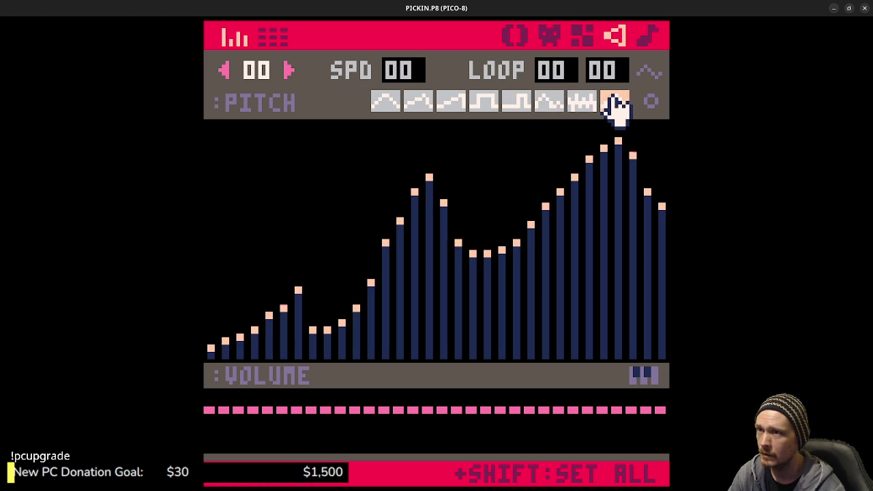
{"action": "left_click", "coordinate": [551, 109], "text": "shift"}
{"action": "left_click", "coordinate": [517, 105], "text": "shift"}
{"action": "left_click", "coordinate": [494, 104], "text": "shift"}
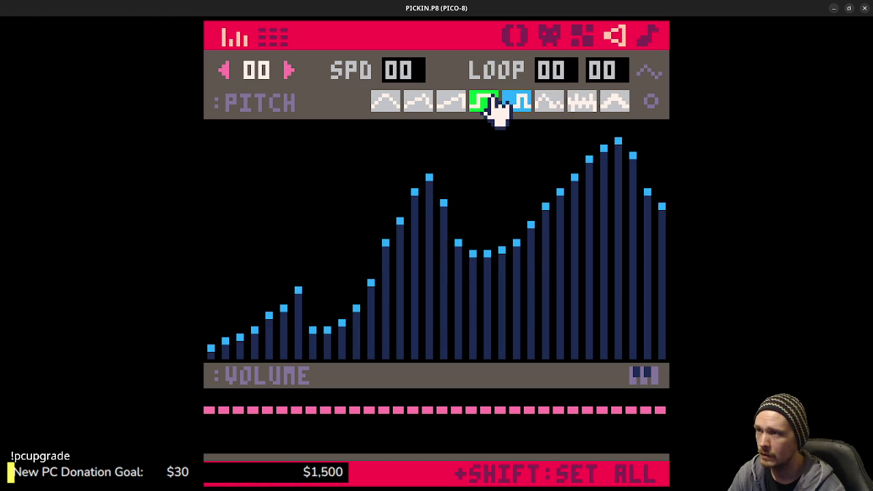
{"action": "left_click", "coordinate": [549, 106], "text": "shift"}
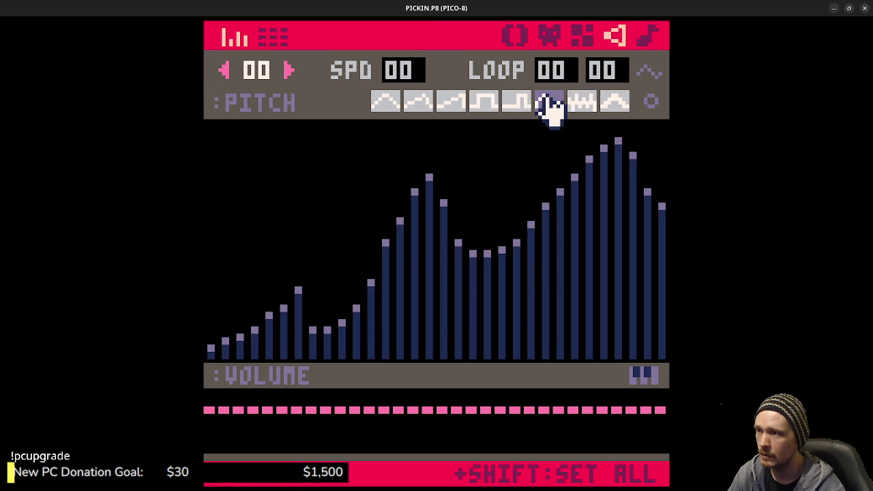
{"action": "left_click", "coordinate": [276, 38]}
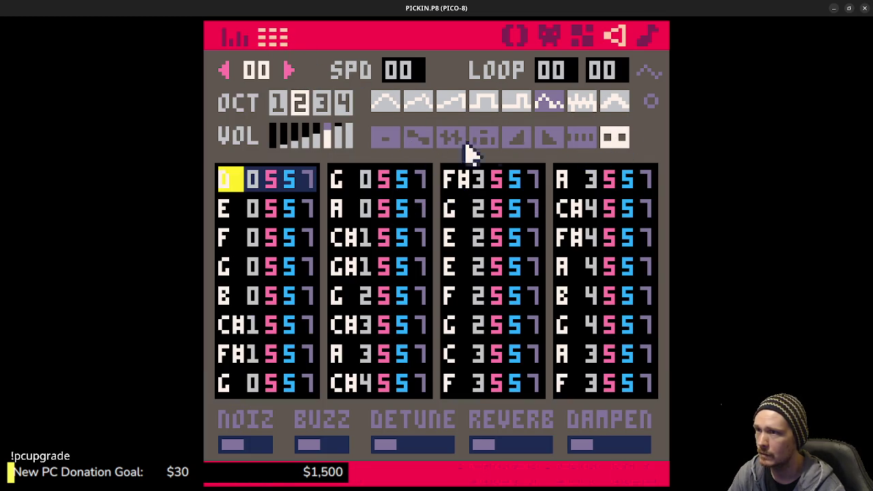
{"action": "left_click", "coordinate": [583, 140], "text": "shift"}
{"action": "left_click", "coordinate": [547, 139], "text": "shift"}
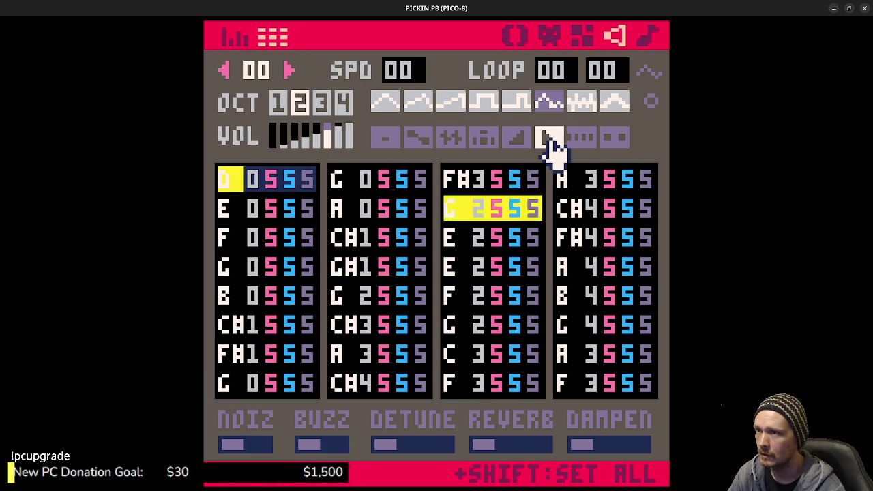
{"action": "left_click", "coordinate": [517, 140], "text": "shift"}
{"action": "left_click", "coordinate": [483, 140], "text": "shift"}
{"action": "left_click", "coordinate": [452, 140], "text": "shift"}
{"action": "left_click", "coordinate": [417, 140], "text": "shift"}
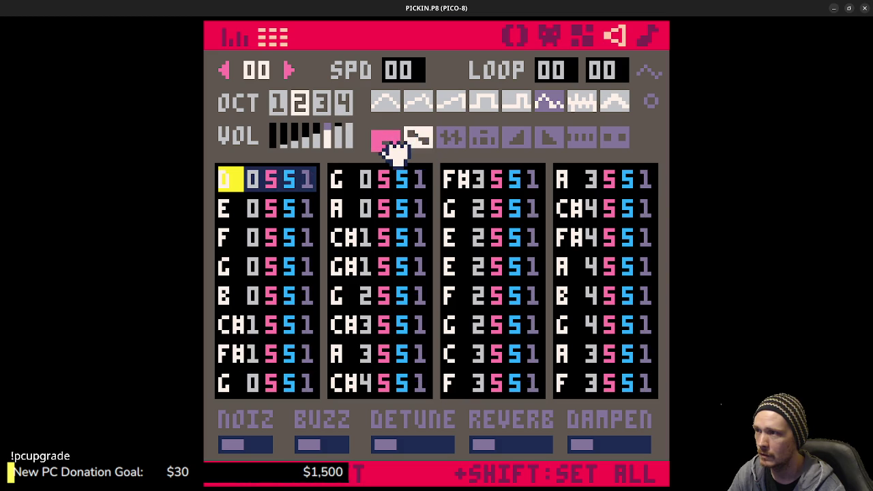
{"action": "left_click", "coordinate": [388, 142], "text": "shift"}
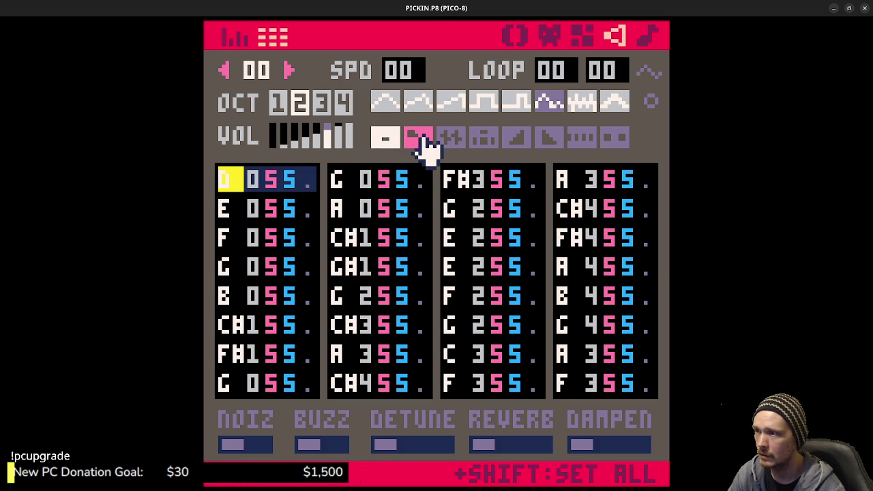
{"action": "left_click", "coordinate": [421, 142], "text": "shift"}
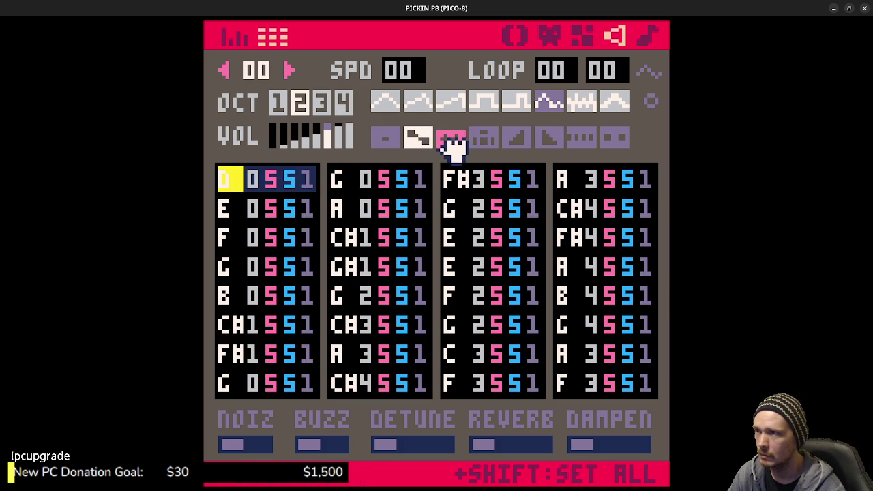
{"action": "left_click", "coordinate": [451, 142], "text": "shift"}
{"action": "left_click", "coordinate": [486, 142], "text": "shift"}
{"action": "left_click", "coordinate": [520, 145], "text": "shift"}
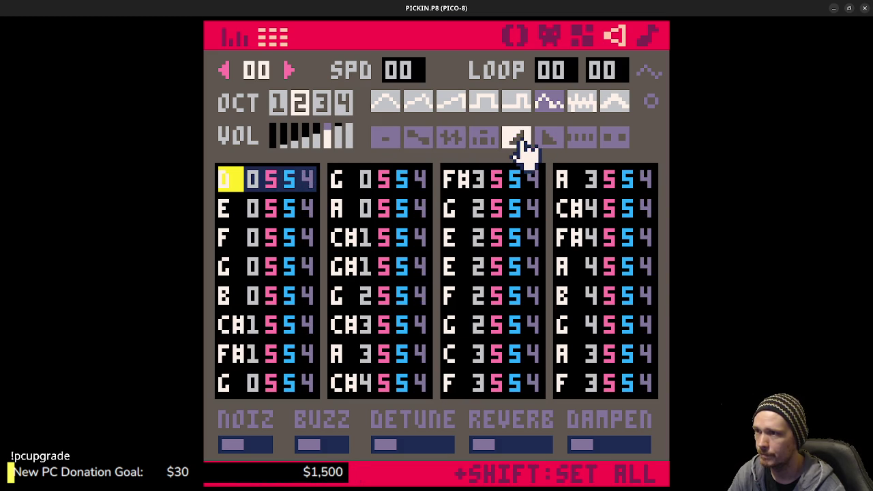
{"action": "left_click", "coordinate": [550, 143], "text": "shift"}
{"action": "left_click", "coordinate": [584, 145], "text": "shift"}
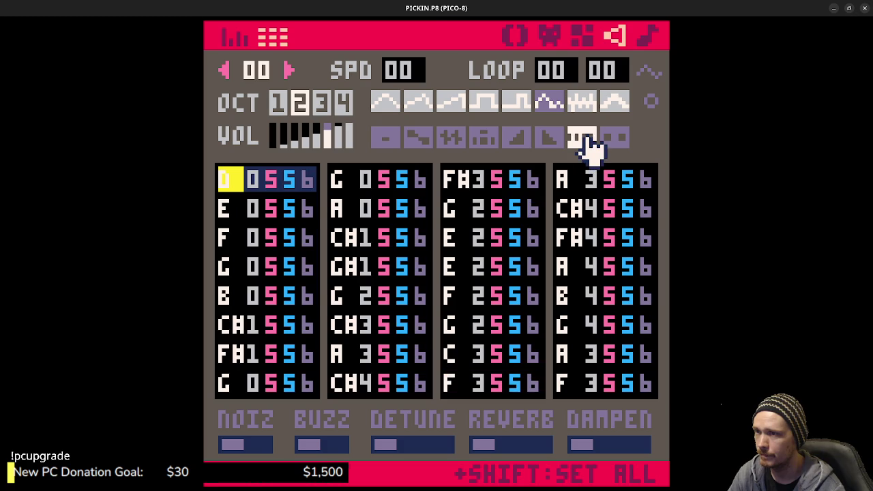
{"action": "left_click", "coordinate": [614, 141], "text": "shift"}
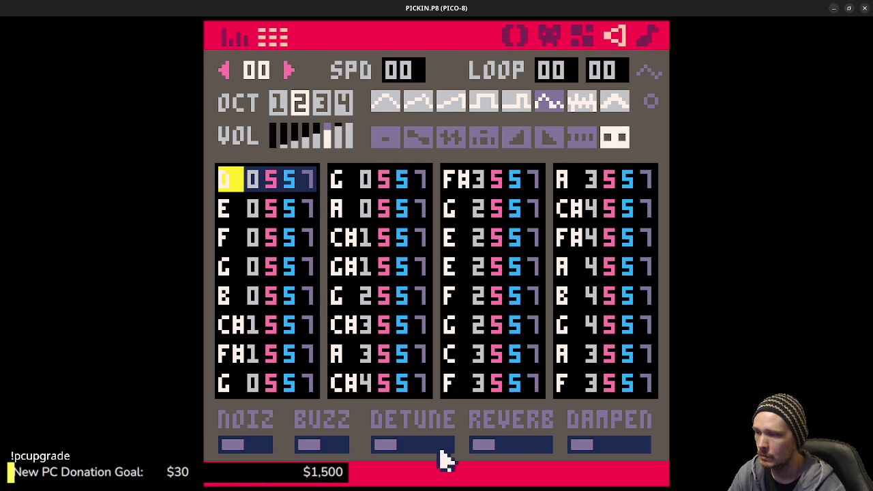
Turn reverb, detune, buzz and dampen up to full and add medium noise
{"action": "left_click_drag", "start_coordinate": [501, 448], "coordinate": [562, 445]}
{"action": "left_click_drag", "start_coordinate": [421, 449], "coordinate": [480, 449]}
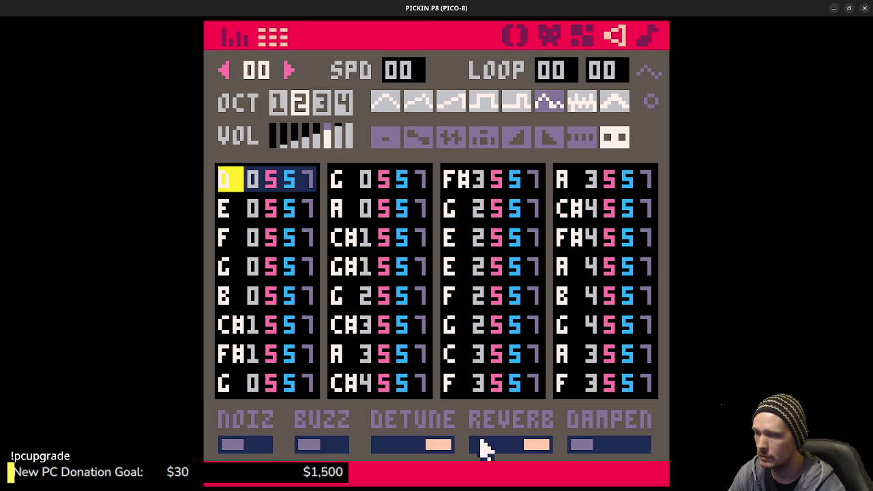
{"action": "left_click", "coordinate": [345, 447]}
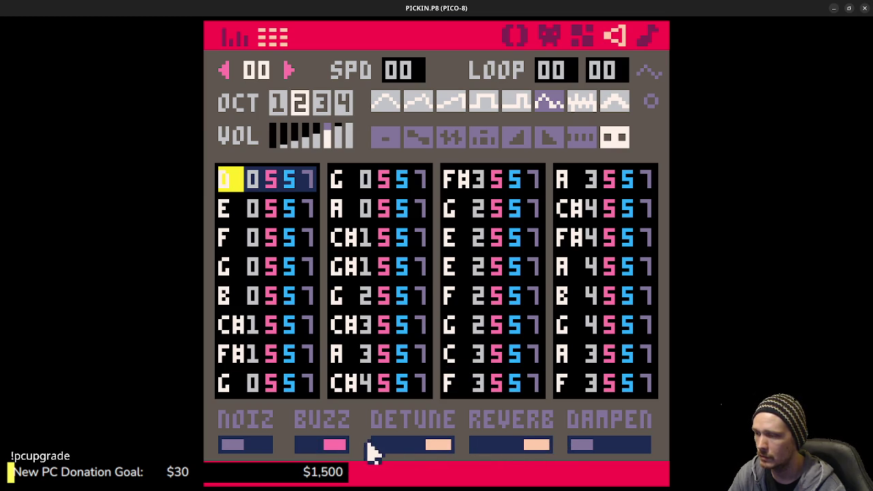
{"action": "left_click", "coordinate": [258, 449]}
{"action": "left_click_drag", "start_coordinate": [584, 447], "coordinate": [644, 449]}
Settle on medium detune with full reverb, turning dampen, buzz and noise off, then show the pitch graph
{"action": "left_click", "coordinate": [619, 451]}
{"action": "mouse_move", "coordinate": [451, 454]}
{"action": "left_mouse_down"}
{"action": "mouse_move", "coordinate": [384, 448]}
{"action": "mouse_move", "coordinate": [410, 452]}
{"action": "left_mouse_up"}
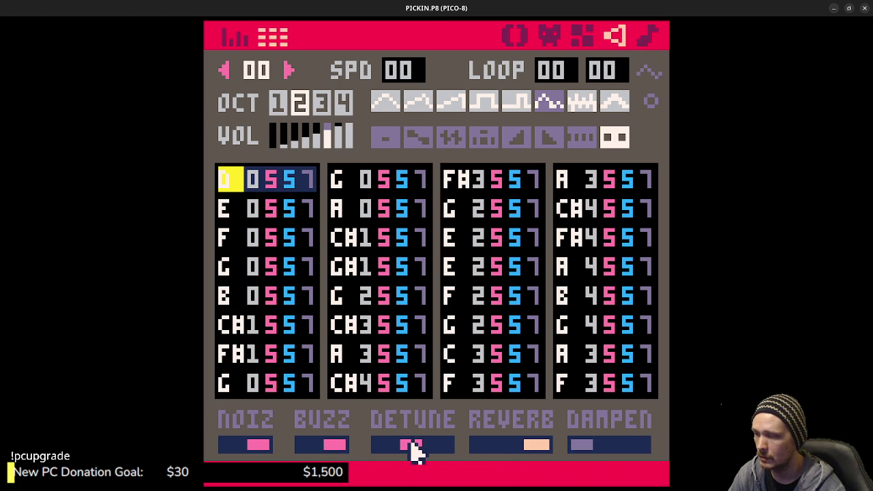
{"action": "left_click", "coordinate": [315, 448]}
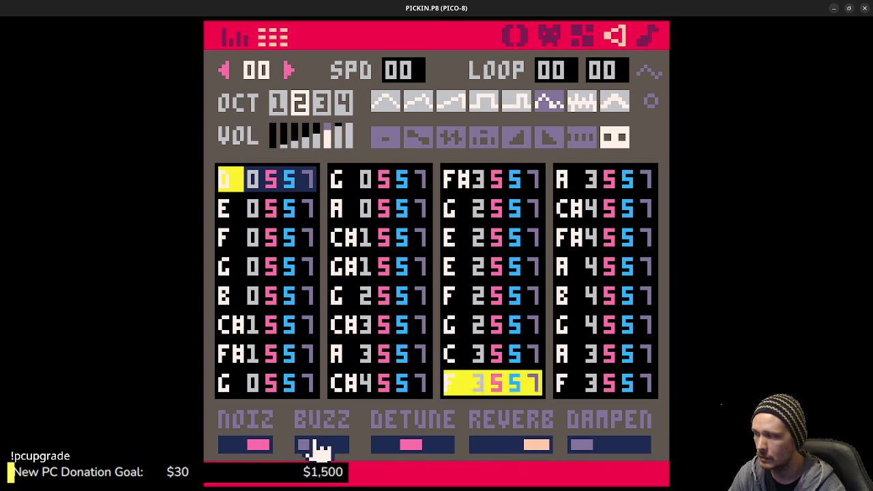
{"action": "left_click", "coordinate": [333, 449]}
{"action": "left_click", "coordinate": [310, 447]}
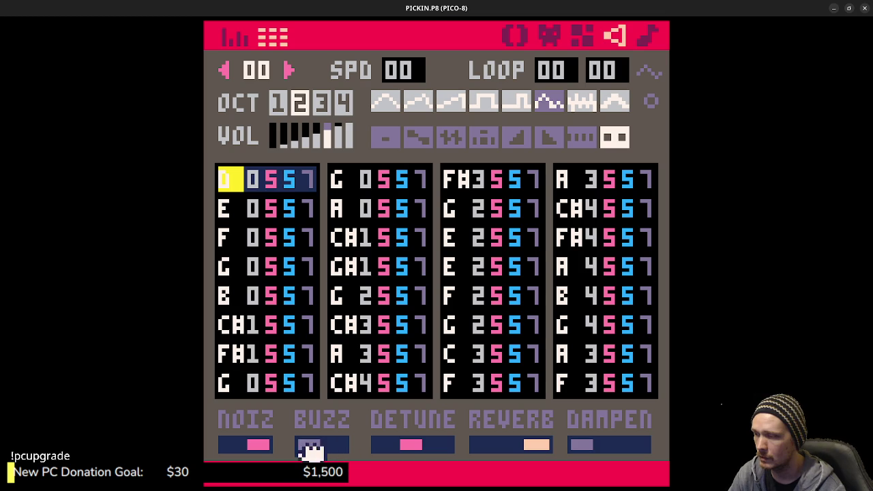
{"action": "left_click", "coordinate": [234, 447]}
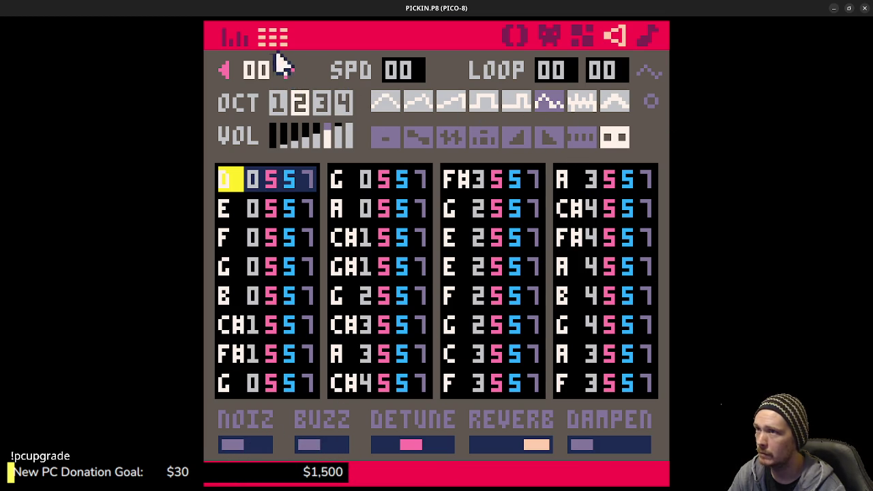
{"action": "left_click", "coordinate": [235, 38]}
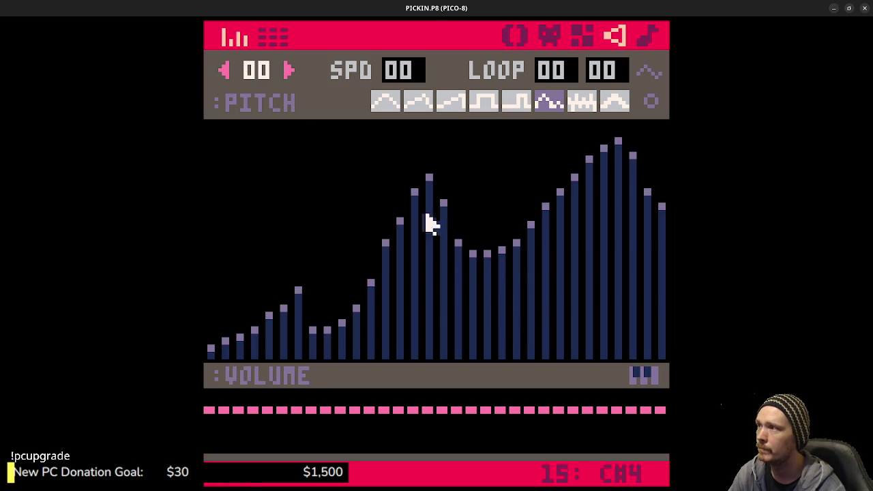
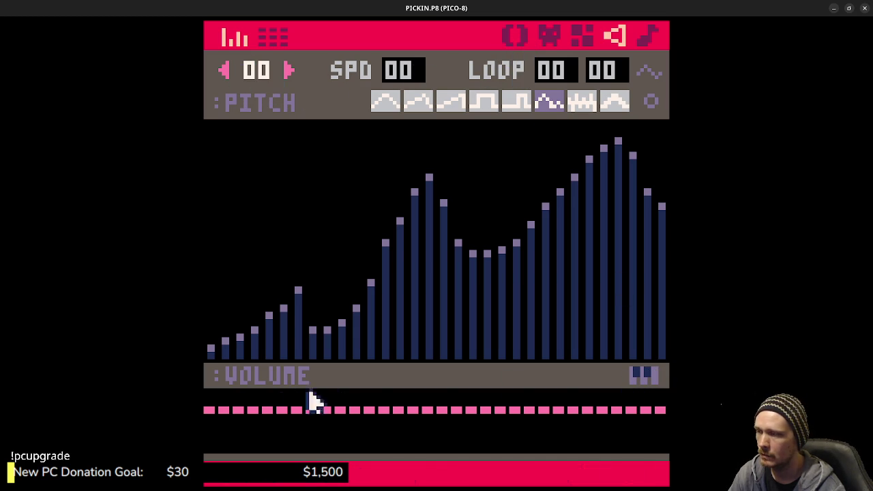
Leave the code for the console and list PICO-8's general HELP topics
{"action": "left_click", "coordinate": [515, 35]}
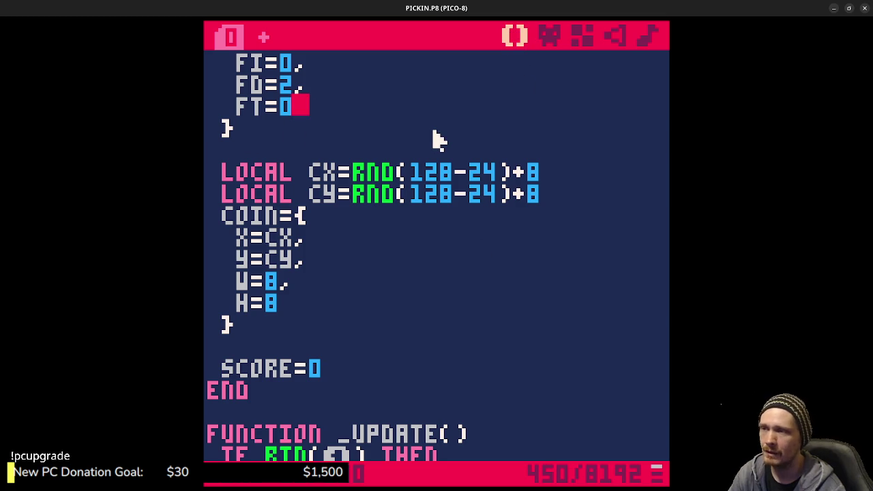
{"action": "key", "text": "Escape"}
{"action": "type", "text": "HELP SND"}
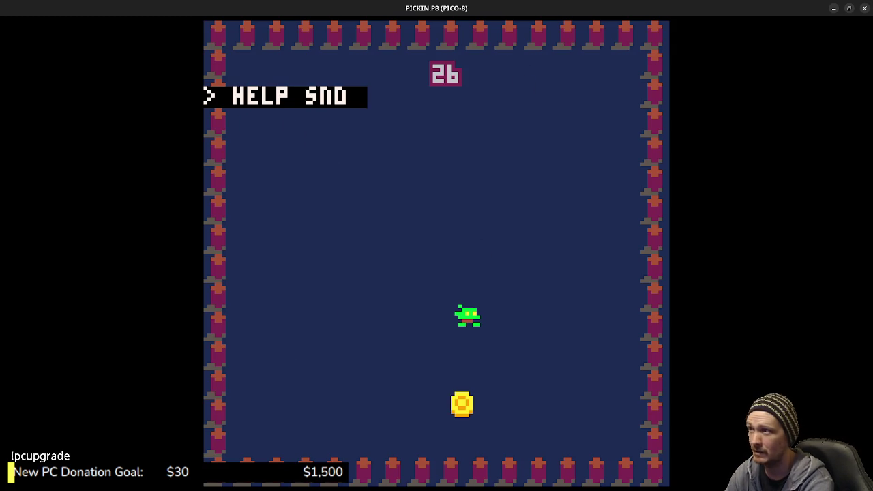
{"action": "key", "text": "Return"}
{"action": "type", "text": "HELP"}
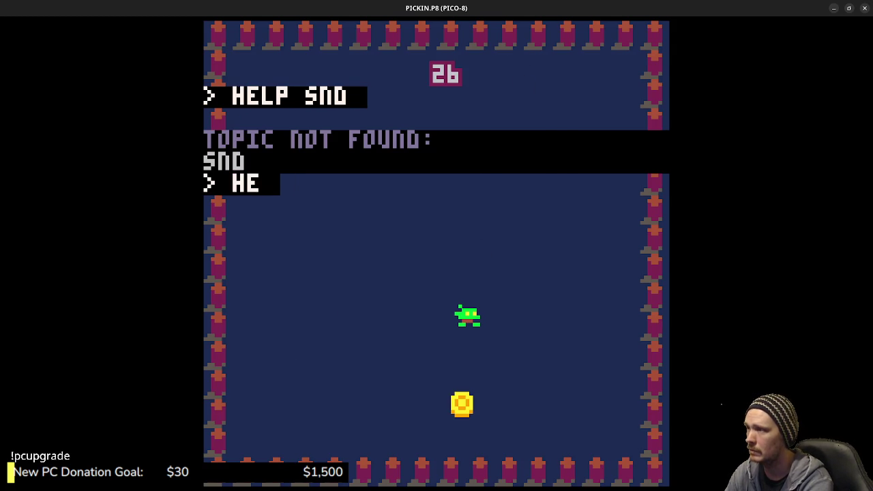
{"action": "key", "text": "Return"}
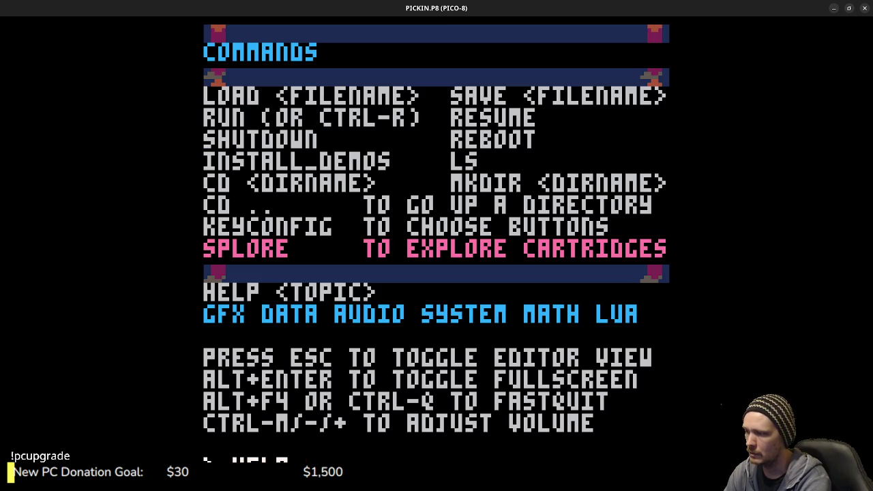
Read the help on the audio topic and the sfx function, then return to the code
{"action": "type", "text": " AUDIO"}
{"action": "key", "text": "Return"}
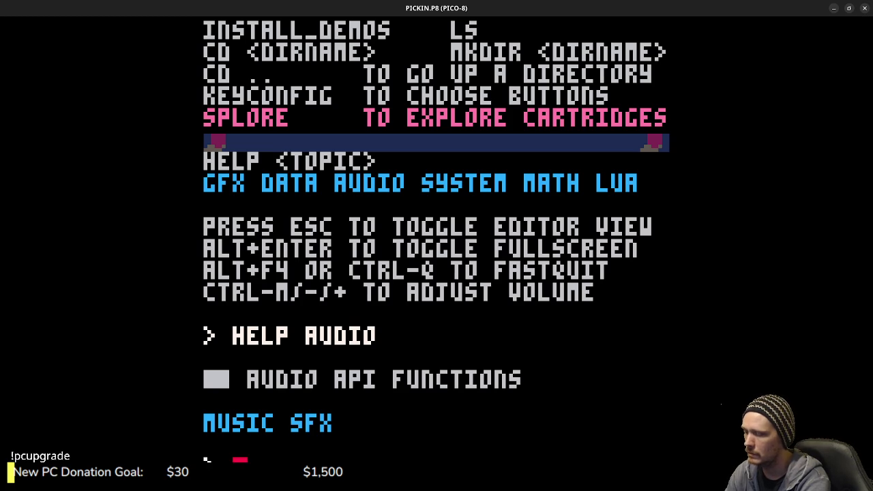
{"action": "type", "text": "HELP SFX"}
{"action": "key", "text": "Return"}
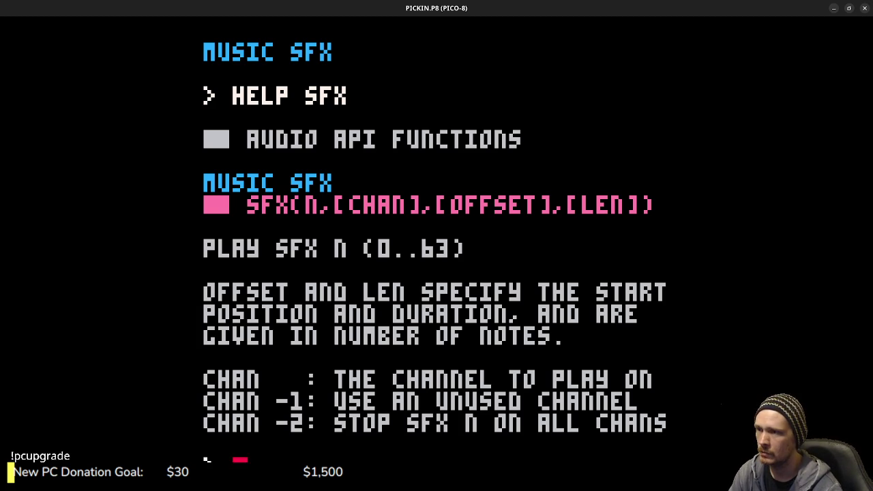
{"action": "key", "text": "Escape"}
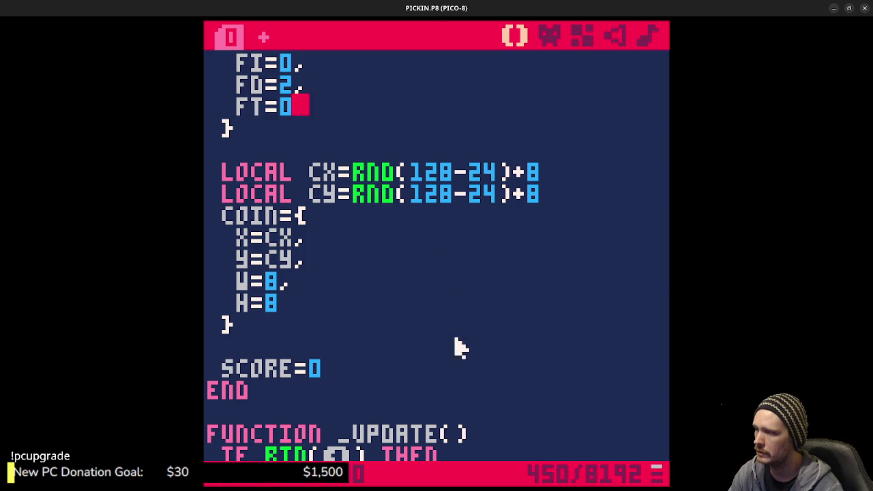
Scroll to the ISCOLLIDE block and add a blank line after SCORE+=1
{"action": "scroll", "coordinate": [409, 348], "scroll_direction": "down", "scroll_amount": 5}
{"action": "scroll", "coordinate": [405, 336], "scroll_direction": "down", "scroll_amount": 14}
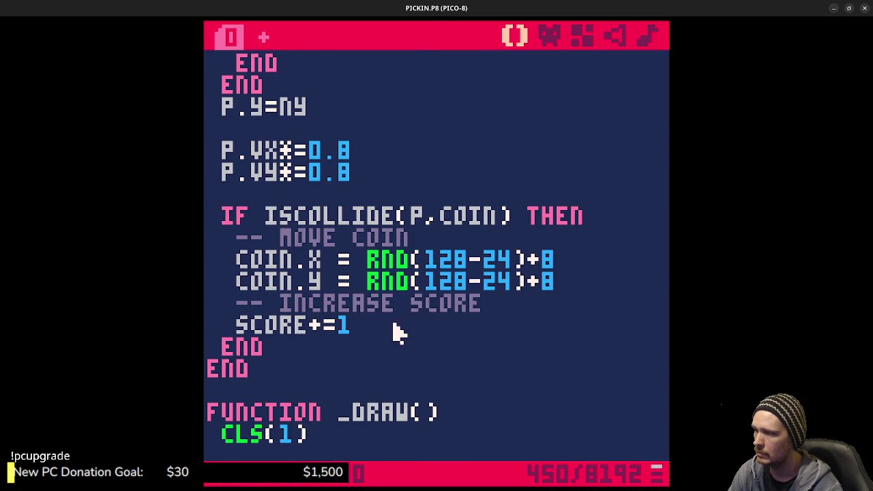
{"action": "scroll", "coordinate": [402, 326], "scroll_direction": "down", "scroll_amount": 1}
{"action": "key", "text": "Return"}
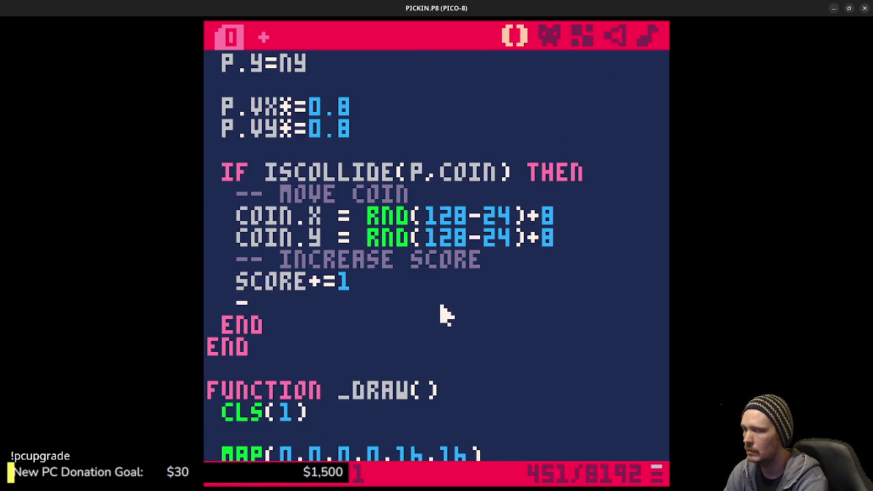
{"action": "type", "text": "-- PLAY SOU"}
Play-test collecting respawning coins up to a score of 5, then bring up sfx 00
{"action": "key", "text": "Escape"}
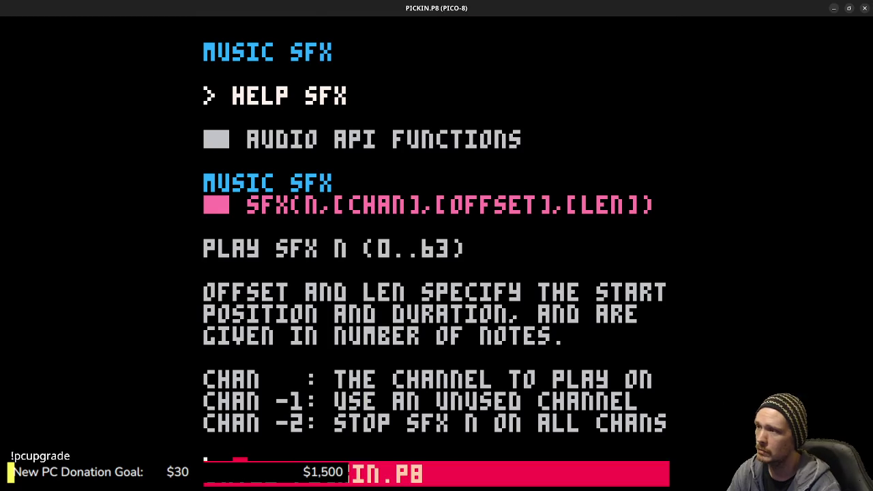
{"action": "key", "text": "Down"}
{"action": "key", "text": "Right"}
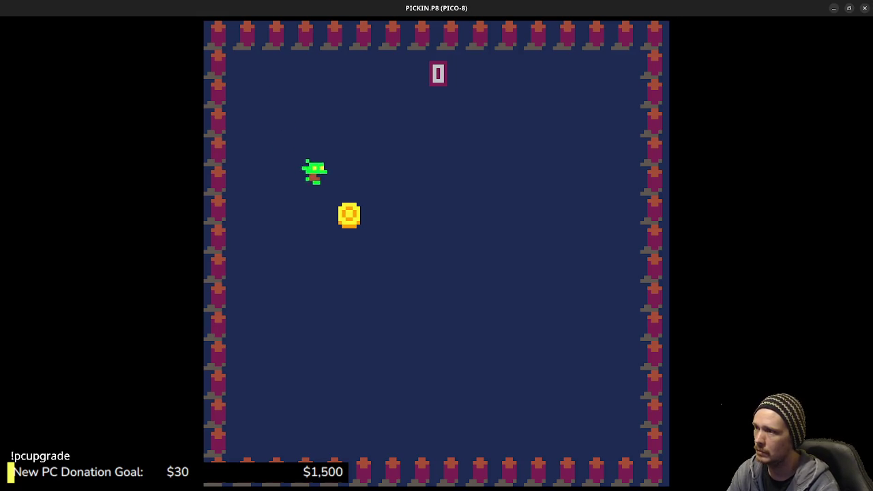
{"action": "key", "text": "Down"}
{"action": "key", "text": "Right"}
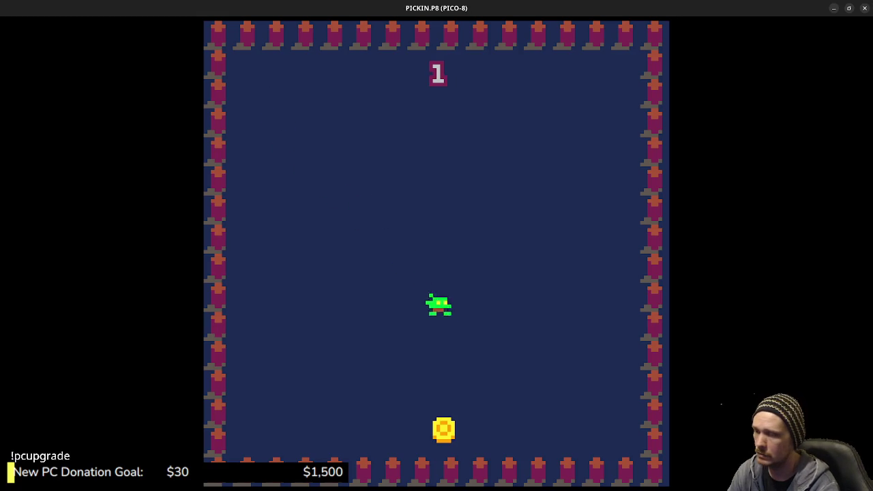
{"action": "key", "text": "Down"}
{"action": "key", "text": "Up"}
{"action": "key", "text": "Right"}
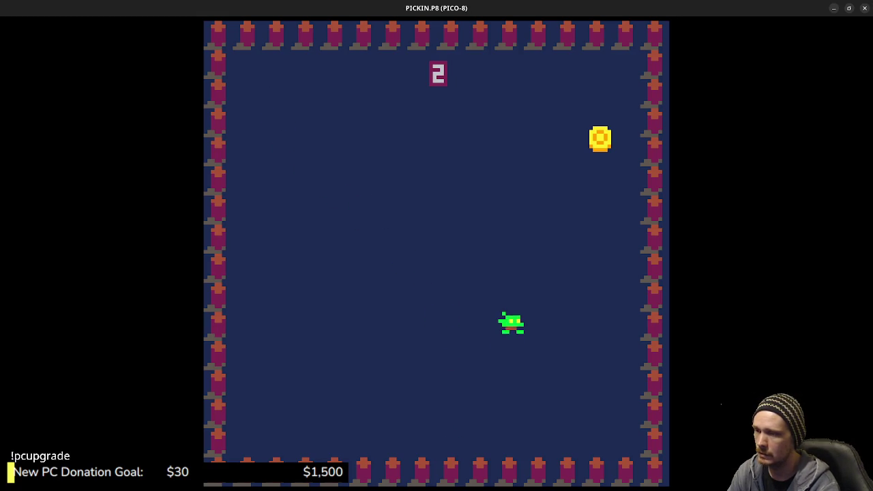
{"action": "key", "text": "Left"}
{"action": "key", "text": "Down"}
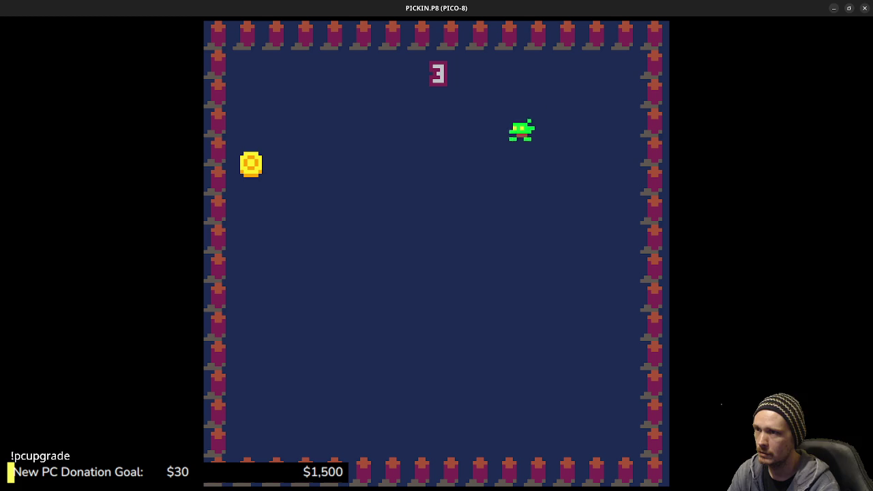
{"action": "key", "text": "Down"}
{"action": "key", "text": "Right"}
{"action": "key", "text": "Up"}
{"action": "key", "text": "Right"}
{"action": "key", "text": "Down"}
{"action": "key", "text": "Left"}
{"action": "key", "text": "Escape"}
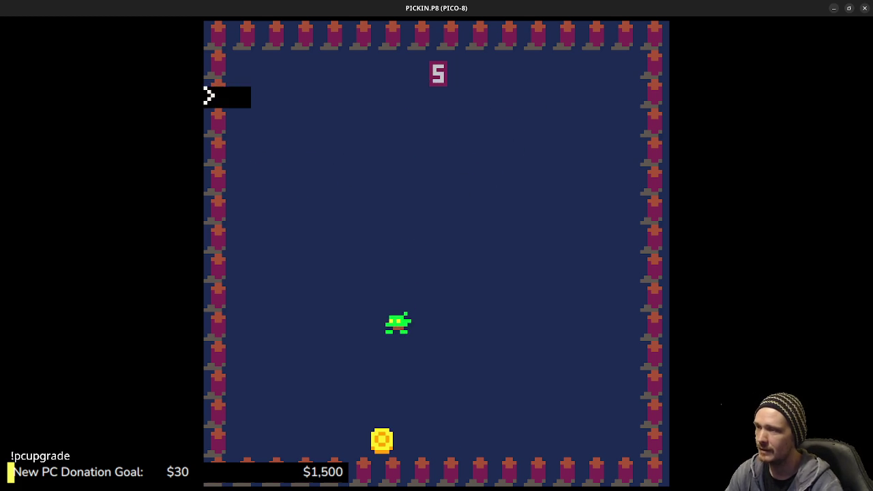
{"action": "key", "text": "Escape"}
{"action": "left_click", "coordinate": [613, 36]}
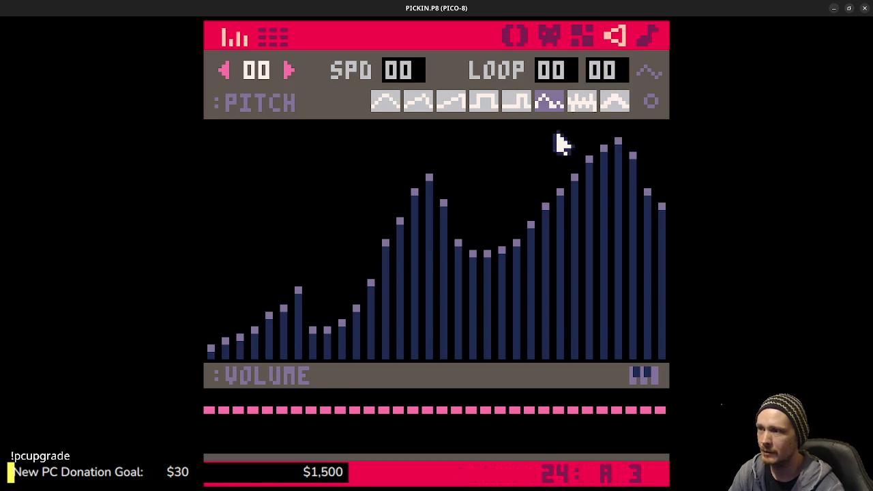
Draw a low rising ramp across sfx 00's notes and switch all notes to another instrument
{"action": "left_click_drag", "start_coordinate": [213, 347], "coordinate": [354, 341]}
{"action": "key", "text": "ctrl+z"}
{"action": "key", "text": "ctrl+z"}
{"action": "key", "text": "ctrl+z"}
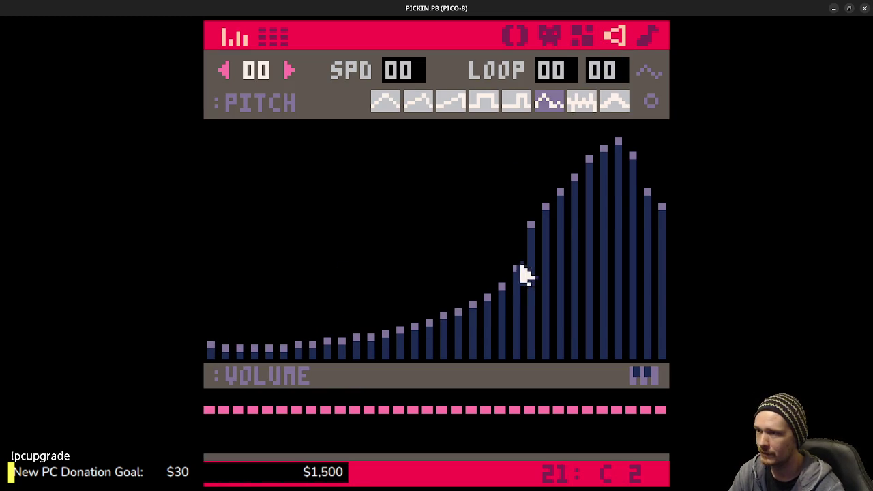
{"action": "key", "text": "ctrl+y"}
{"action": "key", "text": "ctrl+y"}
{"action": "key", "text": "ctrl+y"}
{"action": "mouse_move", "coordinate": [213, 349]}
{"action": "left_mouse_down"}
{"action": "mouse_move", "coordinate": [260, 361]}
{"action": "mouse_move", "coordinate": [396, 347]}
{"action": "left_mouse_up"}
{"action": "key", "text": "ctrl+z"}
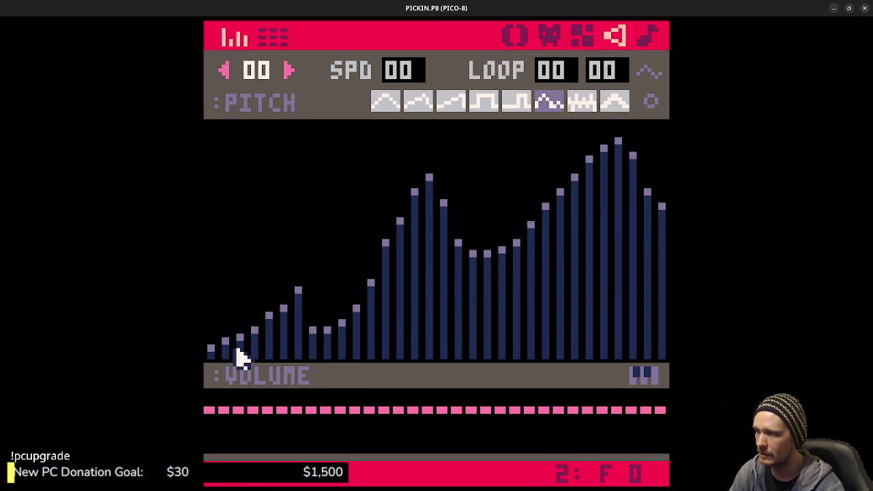
{"action": "mouse_move", "coordinate": [229, 353]}
{"action": "left_mouse_down"}
{"action": "mouse_move", "coordinate": [347, 350]}
{"action": "mouse_move", "coordinate": [434, 336]}
{"action": "mouse_move", "coordinate": [507, 306]}
{"action": "mouse_move", "coordinate": [585, 246]}
{"action": "mouse_move", "coordinate": [663, 130]}
{"action": "left_mouse_up"}
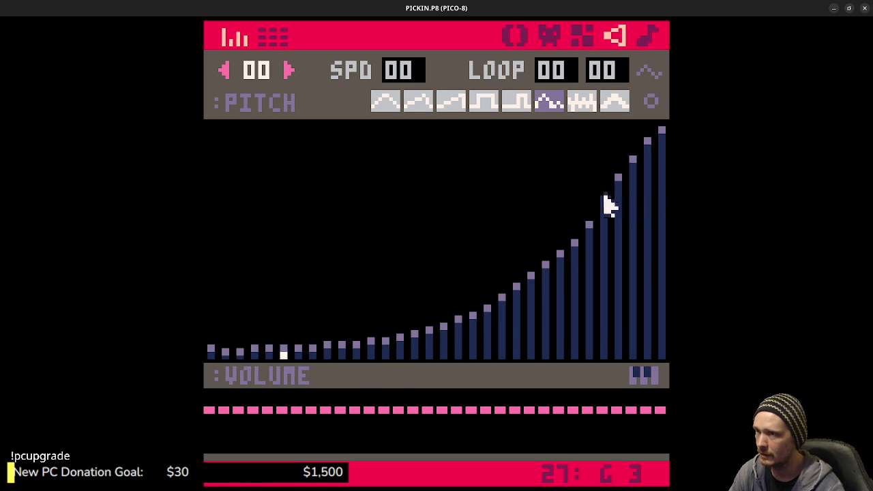
{"action": "left_click", "coordinate": [516, 102], "text": "shift"}
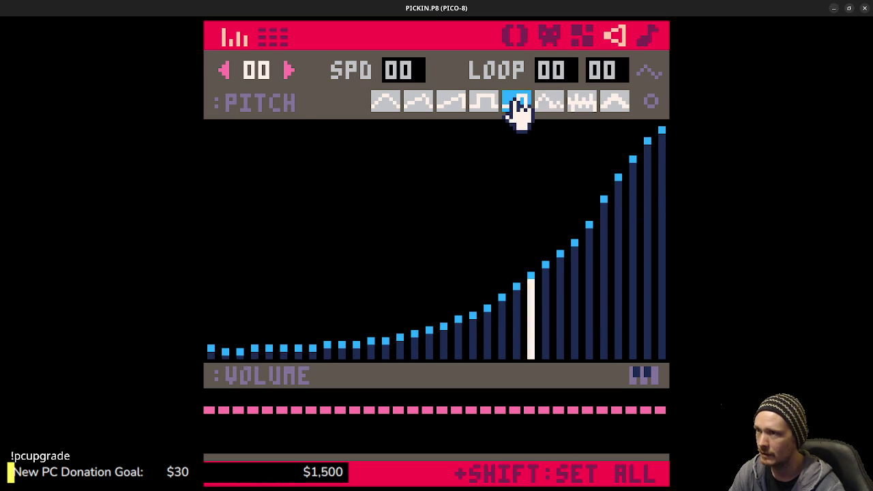
{"action": "left_click", "coordinate": [486, 104], "text": "shift"}
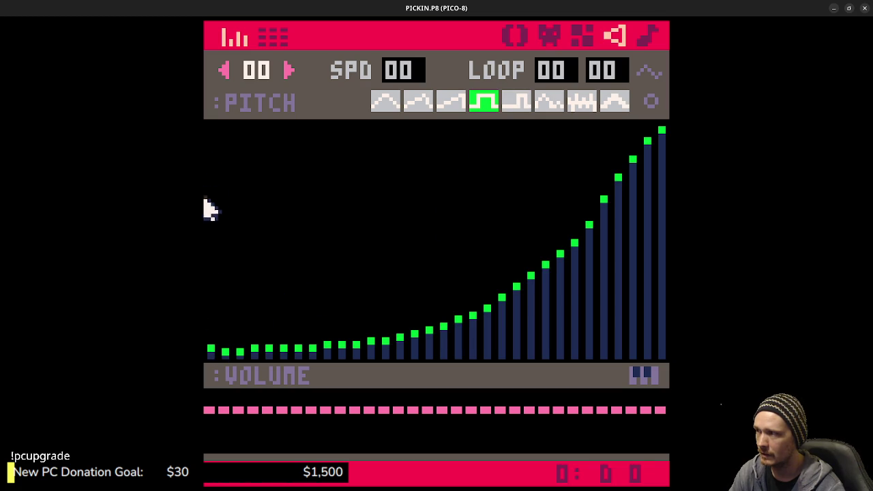
Redraw the pitch as a smooth wavy curve rising at the end, preview it, and save PICKIN.P8
{"action": "mouse_move", "coordinate": [205, 239]}
{"action": "left_mouse_down"}
{"action": "mouse_move", "coordinate": [323, 193]}
{"action": "mouse_move", "coordinate": [484, 225]}
{"action": "mouse_move", "coordinate": [663, 208]}
{"action": "left_mouse_up"}
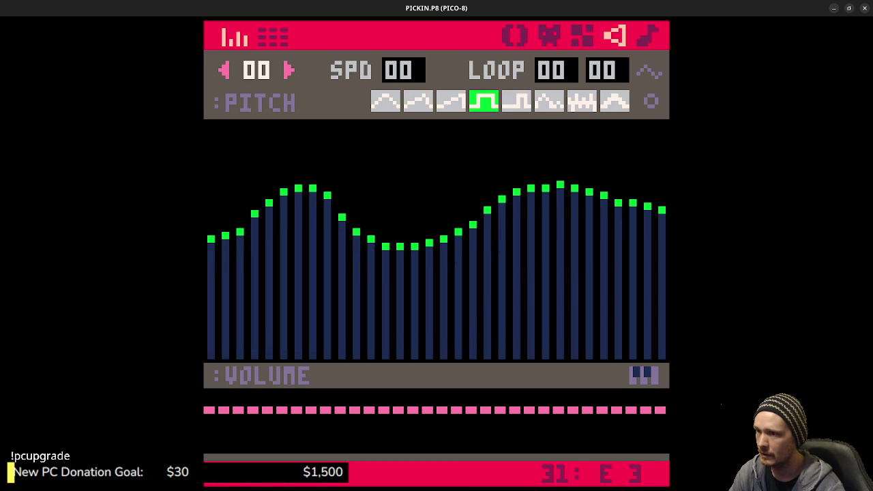
{"action": "mouse_move", "coordinate": [207, 276]}
{"action": "left_mouse_down"}
{"action": "mouse_move", "coordinate": [316, 232]}
{"action": "mouse_move", "coordinate": [538, 201]}
{"action": "mouse_move", "coordinate": [663, 196]}
{"action": "left_mouse_up"}
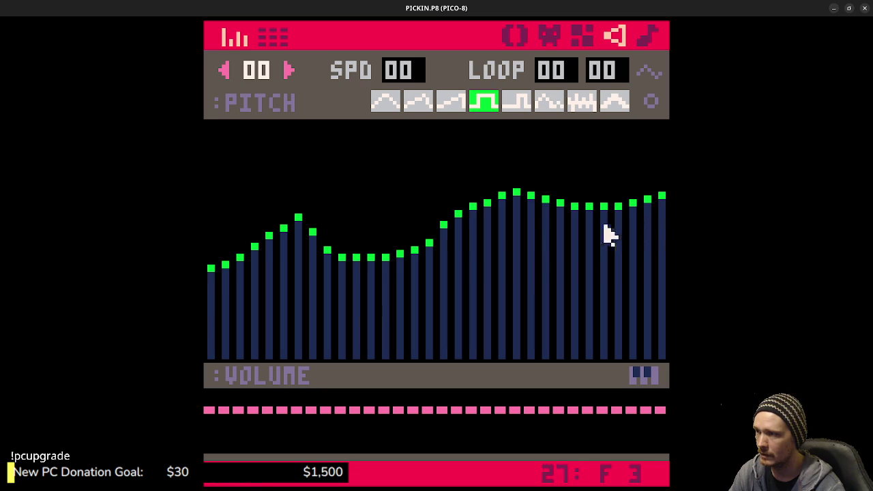
{"action": "key", "text": "space"}
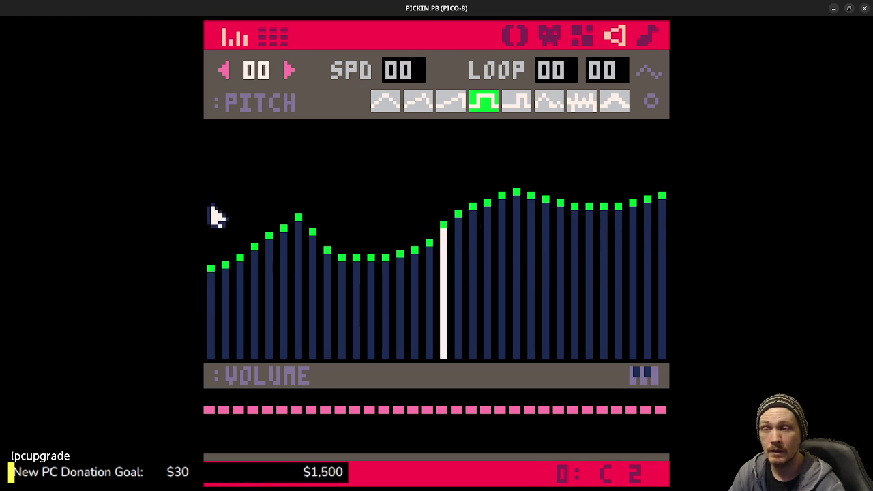
{"action": "mouse_move", "coordinate": [211, 228]}
{"action": "left_mouse_down"}
{"action": "mouse_move", "coordinate": [403, 168]}
{"action": "mouse_move", "coordinate": [575, 203]}
{"action": "mouse_move", "coordinate": [661, 166]}
{"action": "left_mouse_up"}
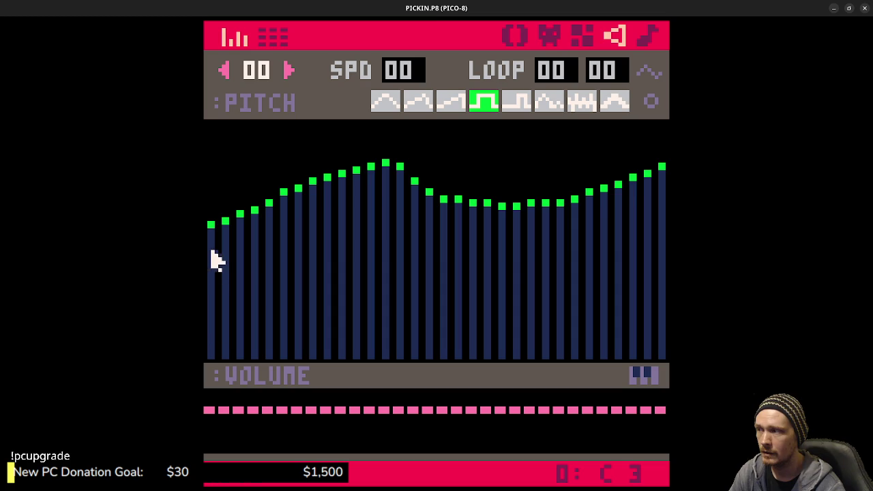
{"action": "mouse_move", "coordinate": [249, 215]}
{"action": "left_mouse_down"}
{"action": "mouse_move", "coordinate": [403, 157]}
{"action": "mouse_move", "coordinate": [449, 198]}
{"action": "mouse_move", "coordinate": [575, 181]}
{"action": "mouse_move", "coordinate": [662, 147]}
{"action": "left_mouse_up"}
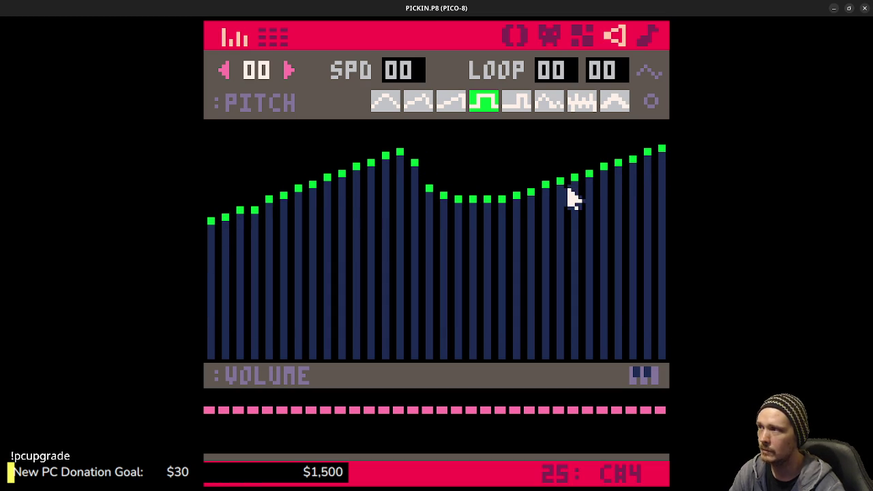
{"action": "key", "text": "ctrl+s"}
{"action": "key", "text": "ctrl+r"}
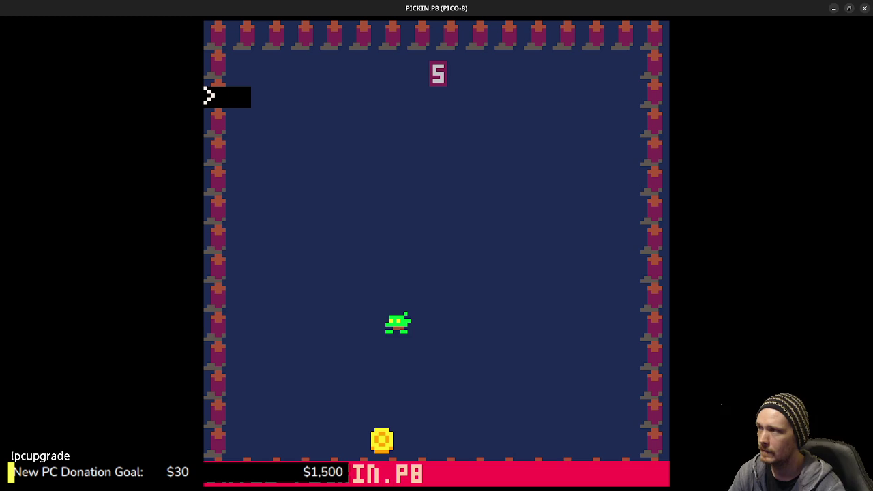
Collect the first few coins in the running game, then save the cartridge
{"action": "key", "text": "Right"}
{"action": "key", "text": "Down"}
{"action": "key", "text": "Left"}
{"action": "key", "text": "Down"}
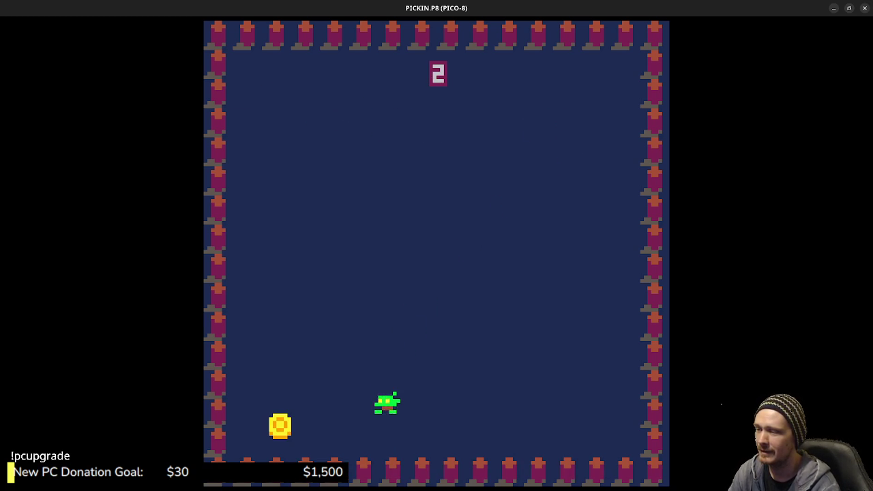
{"action": "key", "text": "Left"}
{"action": "key", "text": "Down"}
{"action": "key", "text": "Up"}
{"action": "key", "text": "Right"}
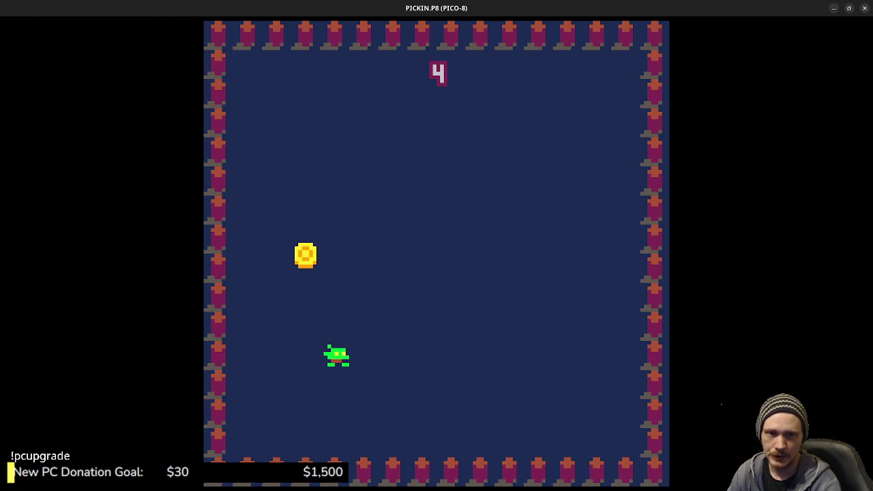
{"action": "key", "text": "ctrl+s"}
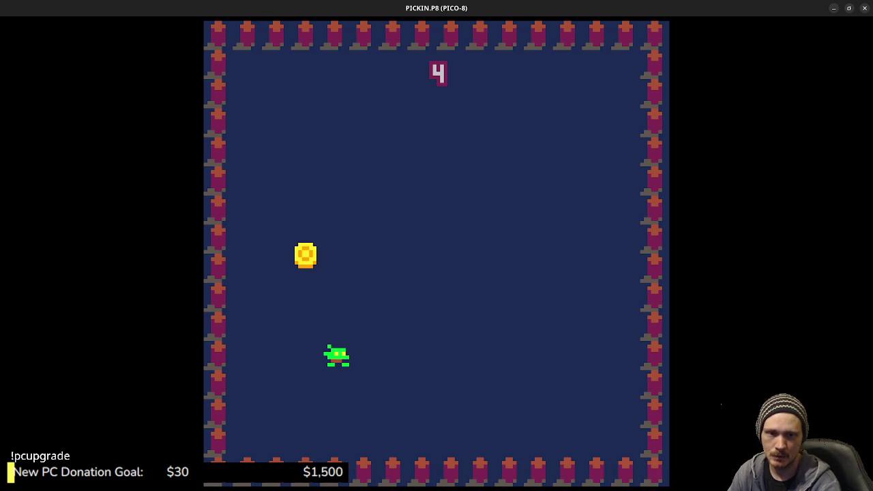
Keep chasing coins until the score reaches 27, then exit the game
{"action": "key", "text": "Up"}
{"action": "key", "text": "Right"}
{"action": "key", "text": "Down"}
{"action": "key", "text": "Right"}
{"action": "key", "text": "Left"}
{"action": "key", "text": "Up"}
{"action": "key", "text": "Right"}
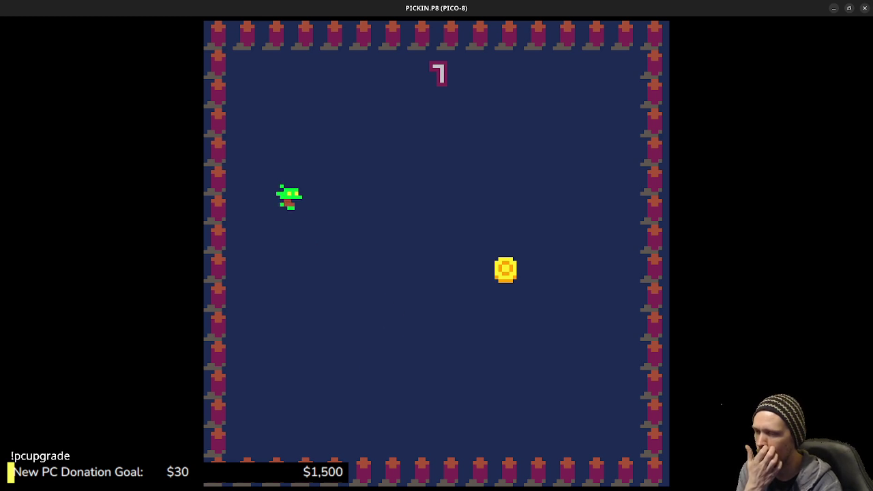
{"action": "key", "text": "Down"}
{"action": "key", "text": "Right"}
{"action": "key", "text": "Down"}
{"action": "key", "text": "Up"}
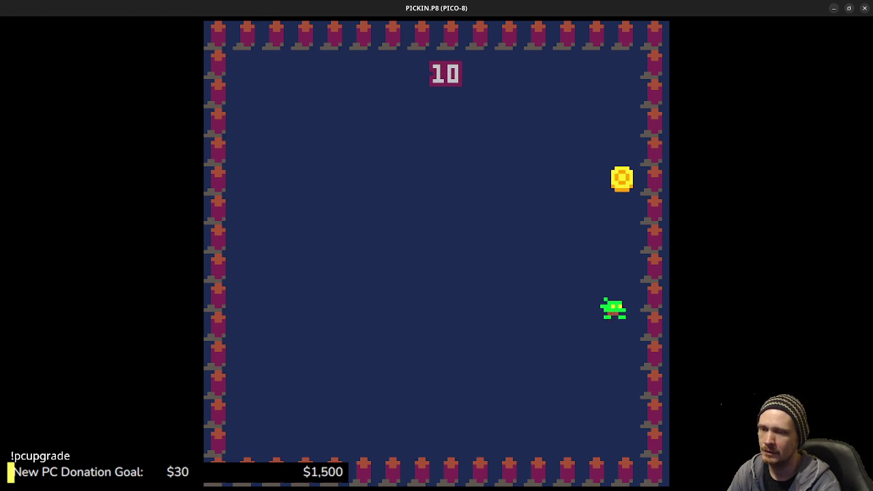
{"action": "key", "text": "Left"}
{"action": "key", "text": "Down"}
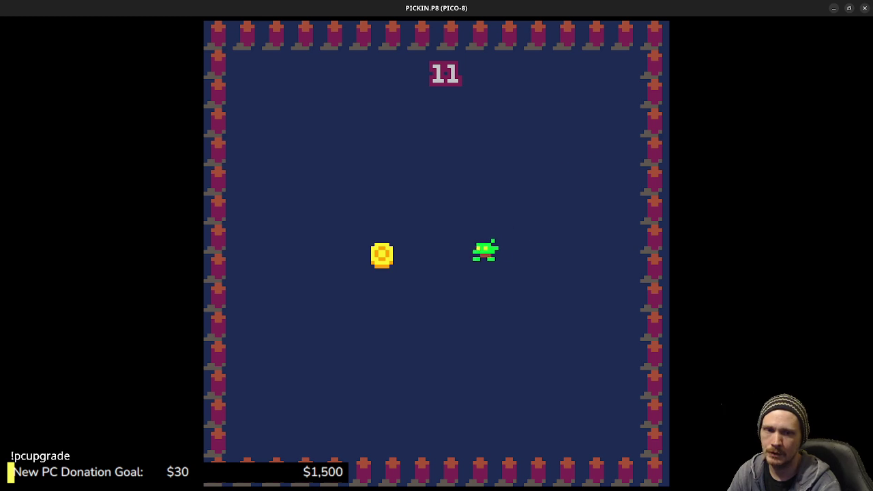
{"action": "key", "text": "Right"}
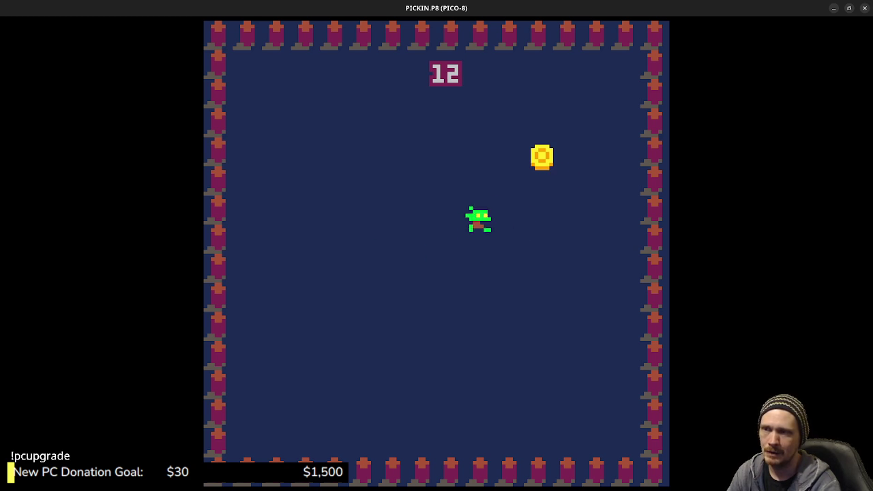
{"action": "key", "text": "Up"}
{"action": "key", "text": "Down"}
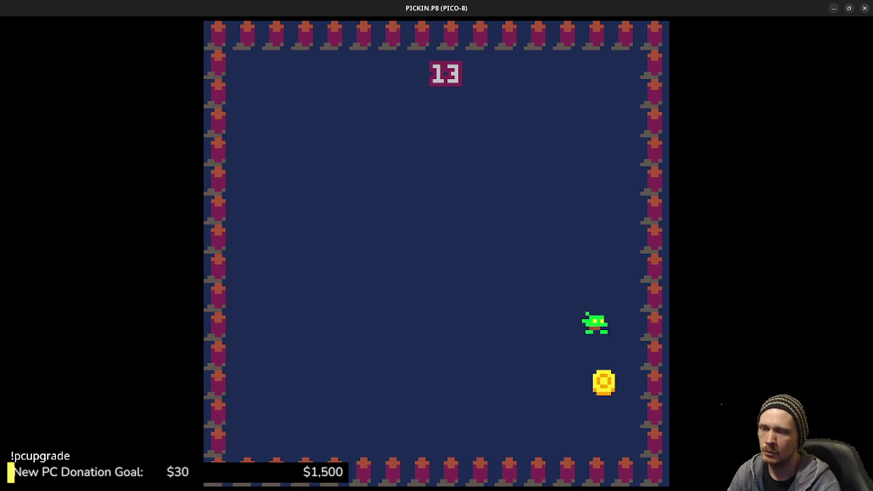
{"action": "key", "text": "Left"}
{"action": "key", "text": "Up"}
{"action": "key", "text": "Left"}
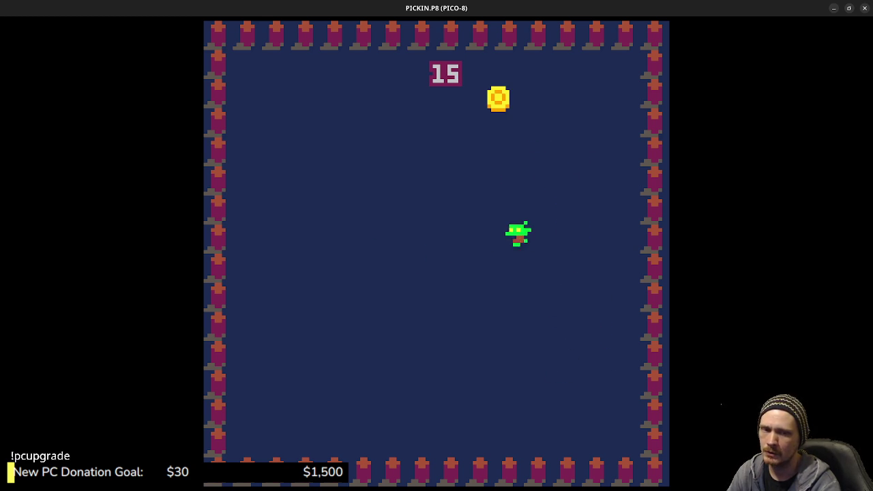
{"action": "key", "text": "Down"}
{"action": "key", "text": "Left"}
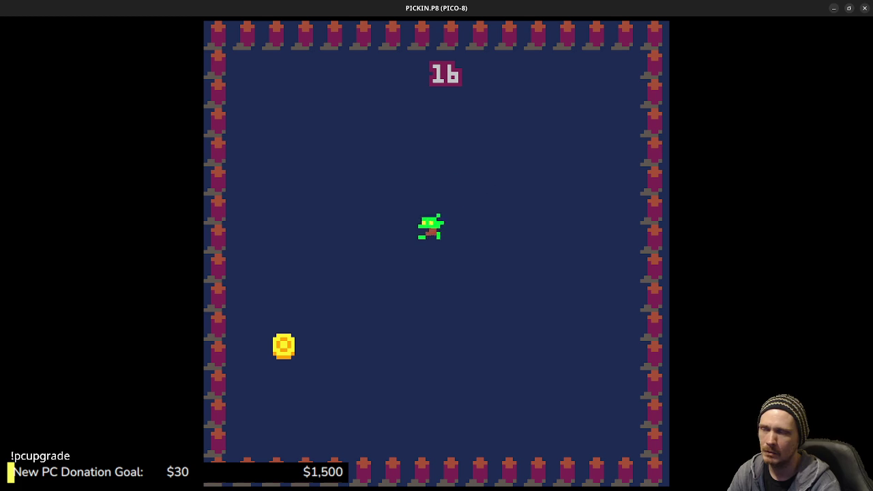
{"action": "key", "text": "Up"}
{"action": "key", "text": "Right"}
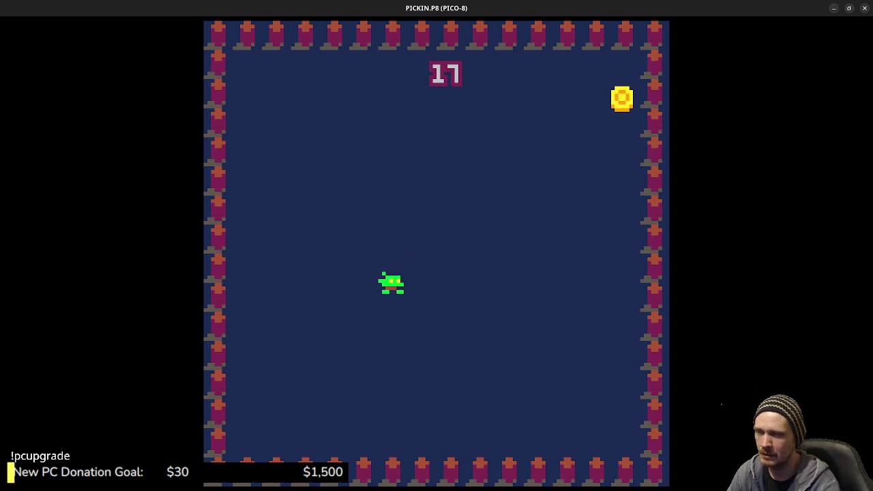
{"action": "key", "text": "Down"}
{"action": "key", "text": "Left"}
{"action": "key", "text": "Down"}
{"action": "key", "text": "Left"}
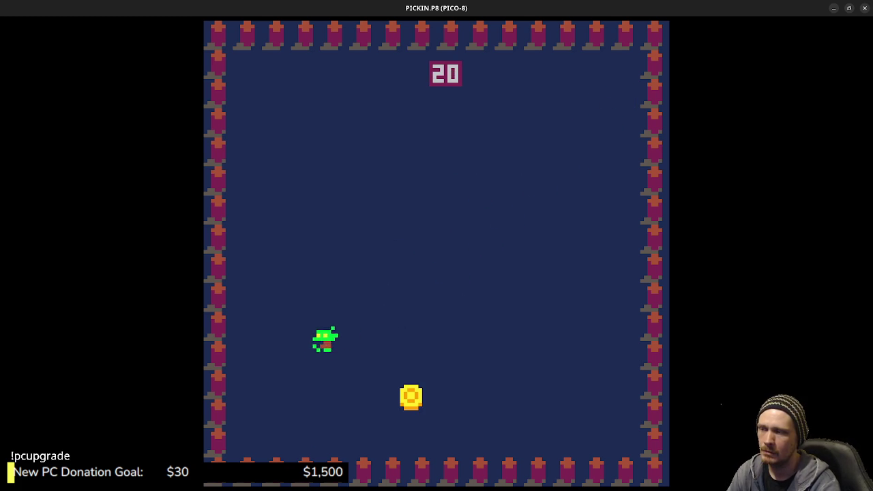
{"action": "key", "text": "Down"}
{"action": "key", "text": "Right"}
{"action": "key", "text": "Up"}
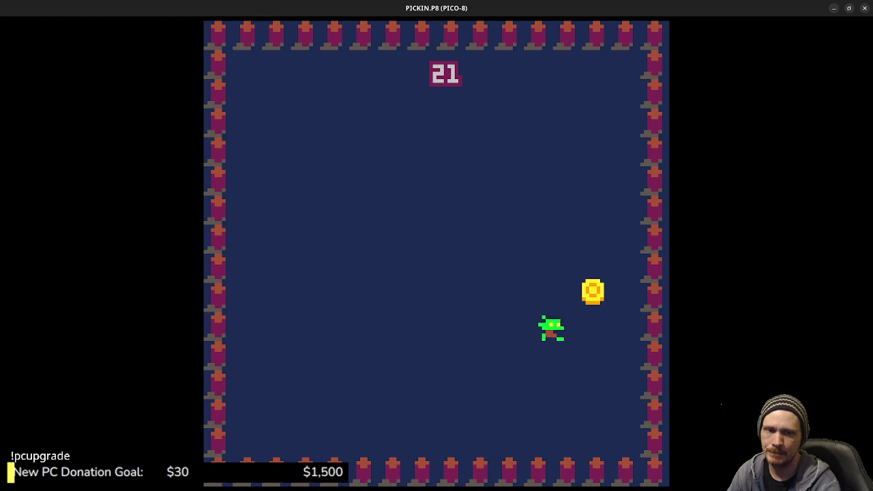
{"action": "key", "text": "Down"}
{"action": "key", "text": "Left"}
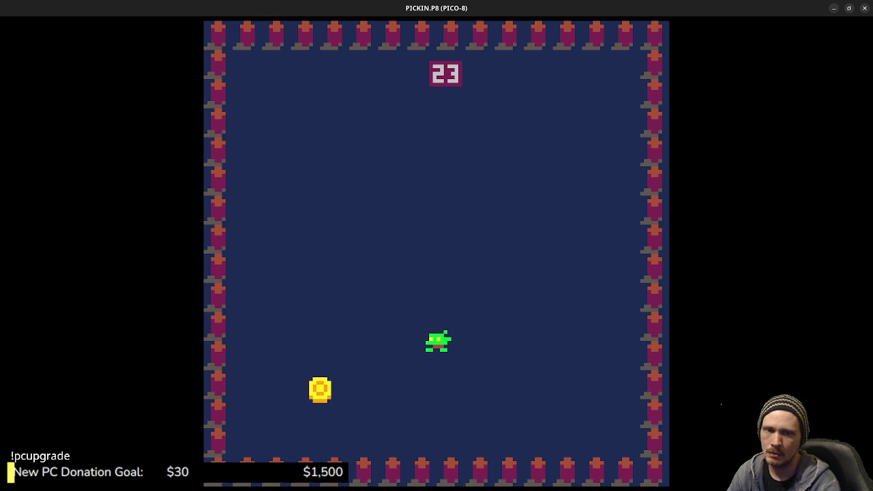
{"action": "key", "text": "Down"}
{"action": "key", "text": "Left"}
{"action": "key", "text": "Right"}
{"action": "key", "text": "Up"}
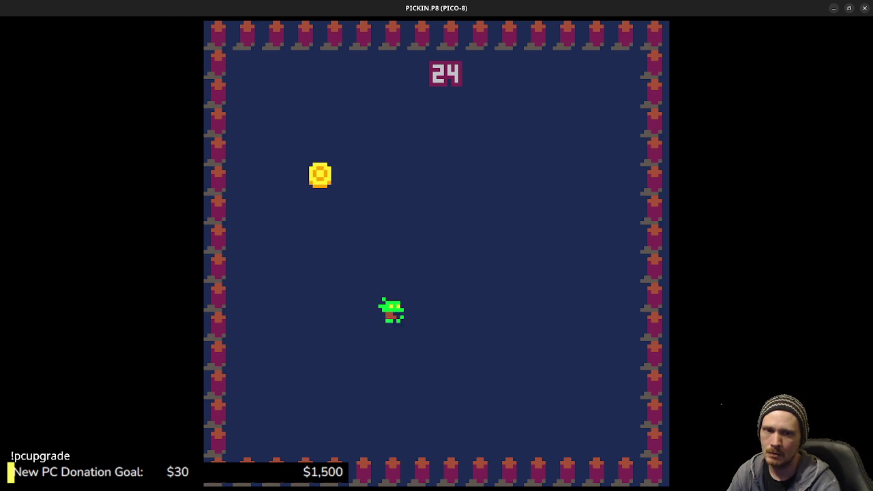
{"action": "key", "text": "Left"}
{"action": "key", "text": "Down"}
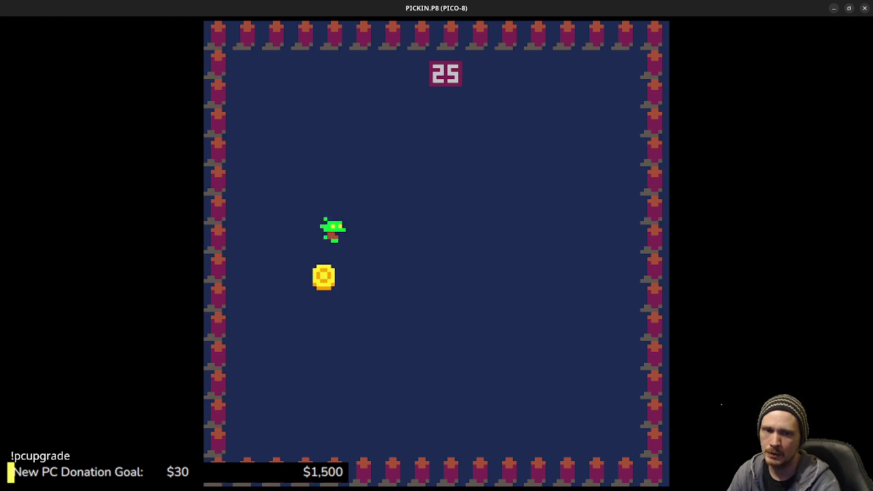
{"action": "key", "text": "Right"}
{"action": "key", "text": "Left"}
{"action": "key", "text": "Up"}
{"action": "key", "text": "Right"}
{"action": "key", "text": "Up"}
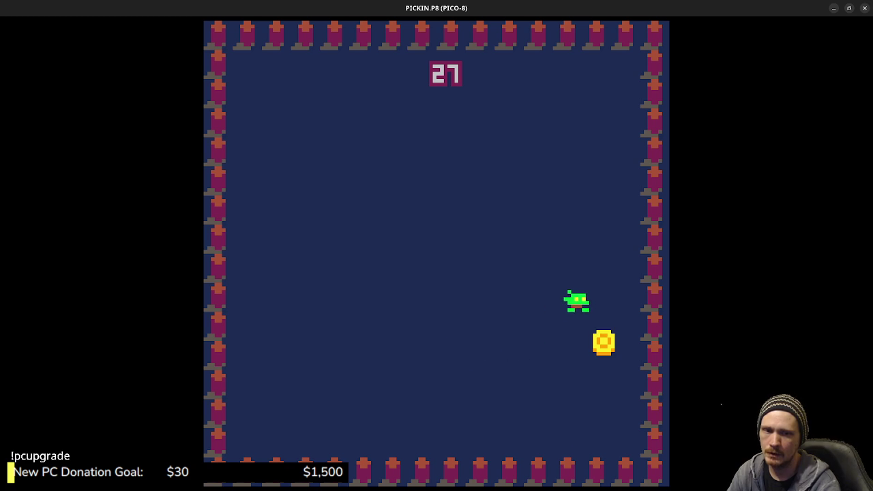
{"action": "key", "text": "Escape"}
{"action": "key", "text": "Escape"}
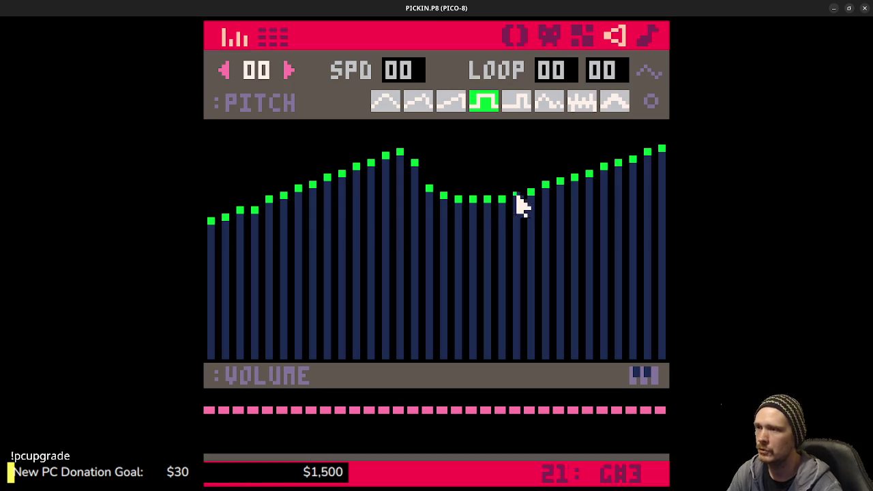
Redraw sfx 00's pitch to peak twice and climb at the end, then save and run
{"action": "mouse_move", "coordinate": [213, 230]}
{"action": "left_mouse_down"}
{"action": "mouse_move", "coordinate": [294, 175]}
{"action": "mouse_move", "coordinate": [332, 204]}
{"action": "mouse_move", "coordinate": [452, 185]}
{"action": "mouse_move", "coordinate": [661, 181]}
{"action": "left_mouse_up"}
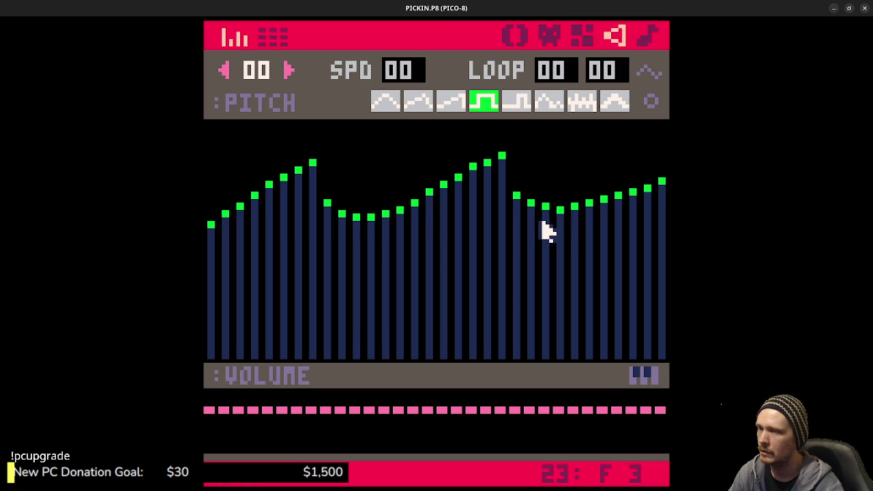
{"action": "mouse_move", "coordinate": [215, 235]}
{"action": "left_mouse_down"}
{"action": "mouse_move", "coordinate": [312, 172]}
{"action": "mouse_move", "coordinate": [341, 211]}
{"action": "mouse_move", "coordinate": [460, 168]}
{"action": "mouse_move", "coordinate": [476, 200]}
{"action": "mouse_move", "coordinate": [614, 171]}
{"action": "mouse_move", "coordinate": [662, 147]}
{"action": "left_mouse_up"}
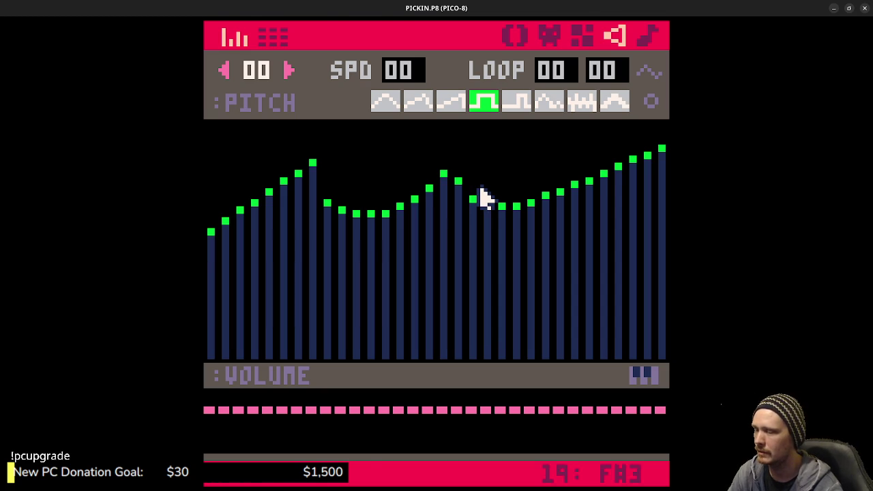
{"action": "key", "text": "ctrl+s"}
{"action": "key", "text": "ctrl+r"}
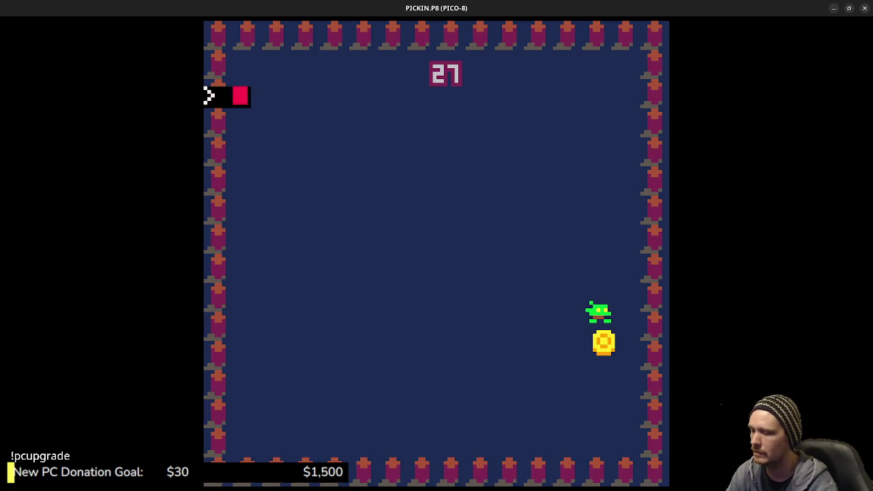
Restart the coin game from a score of 0 and steer the player around collecting coins
{"action": "key", "text": "x"}
{"action": "key", "text": "Right"}
{"action": "key", "text": "Down"}
{"action": "key", "text": "Left"}
{"action": "key", "text": "Right"}
{"action": "key", "text": "Up"}
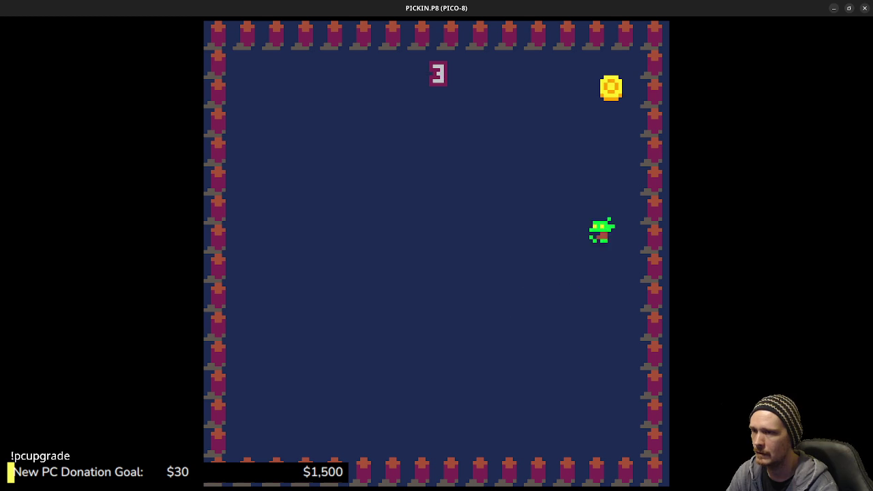
{"action": "key", "text": "Left"}
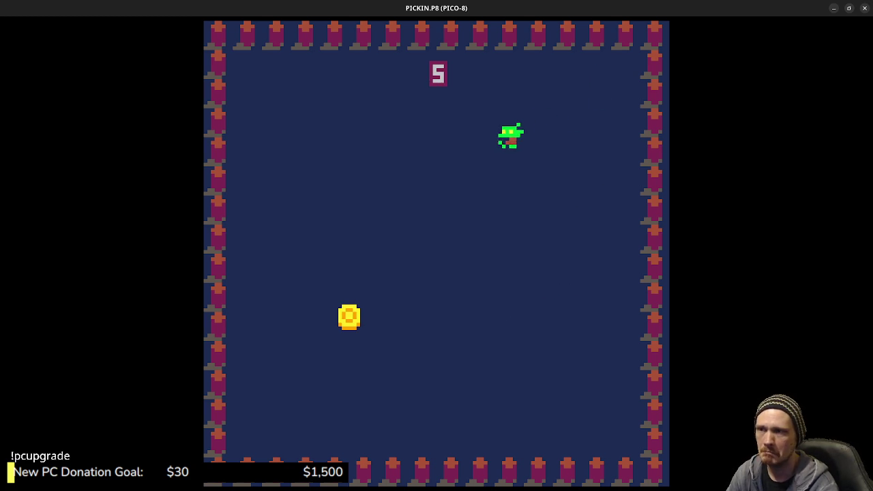
{"action": "key", "text": "Down"}
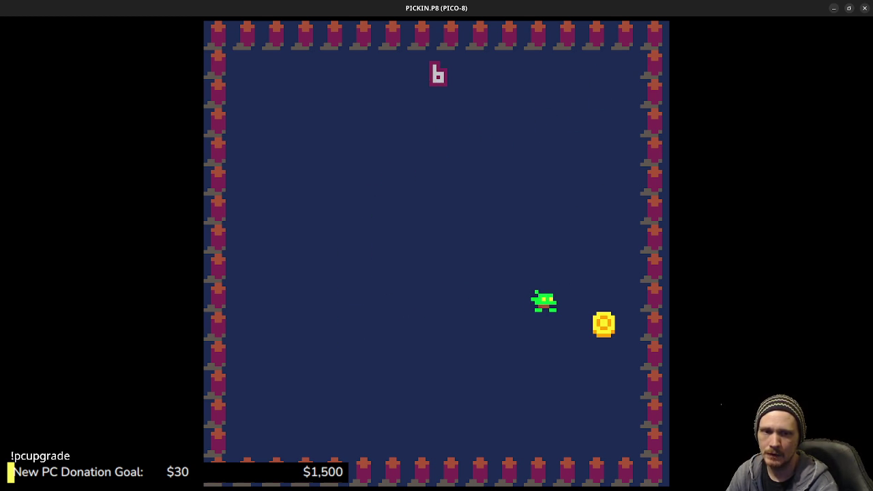
{"action": "key", "text": "Left"}
{"action": "key", "text": "Up"}
{"action": "key", "text": "Down"}
{"action": "key", "text": "Right"}
{"action": "key", "text": "Up"}
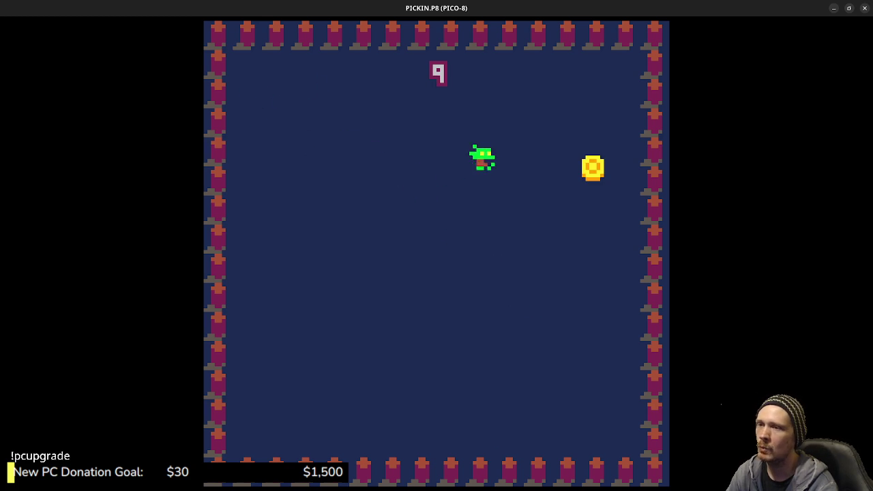
{"action": "key", "text": "Down"}
{"action": "key", "text": "Left"}
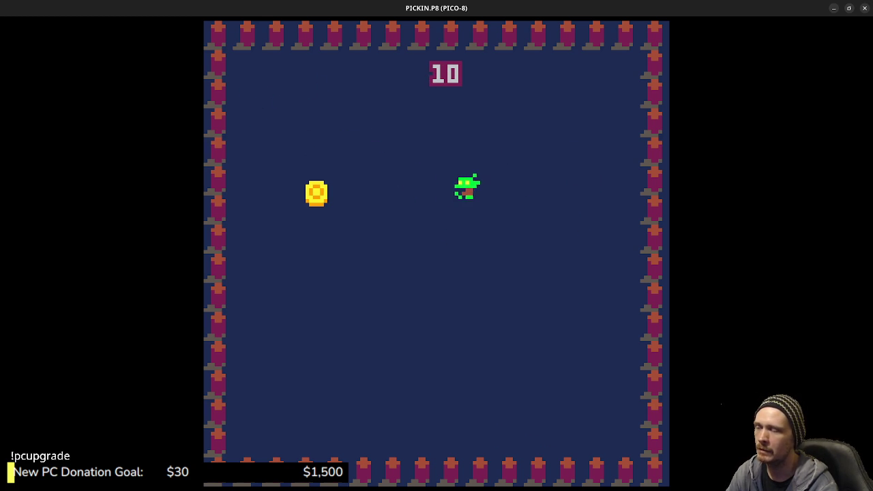
{"action": "key", "text": "Down"}
{"action": "key", "text": "Up"}
{"action": "key", "text": "Left"}
{"action": "key", "text": "Down"}
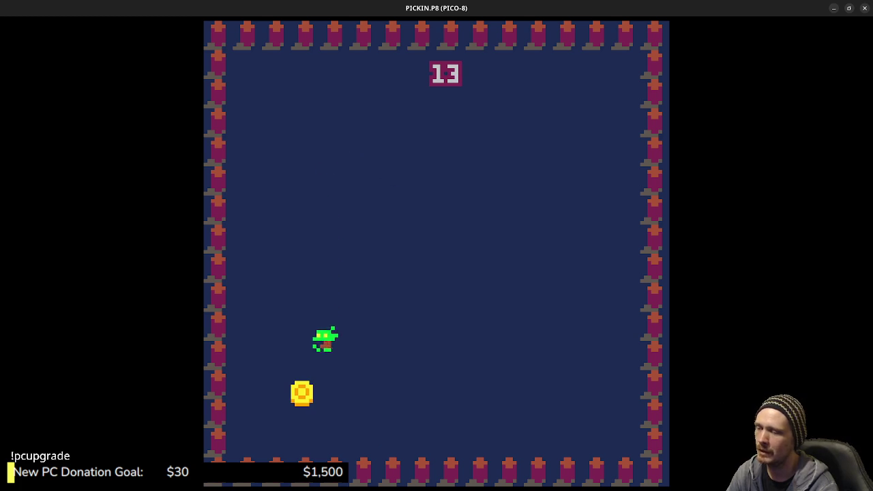
{"action": "key", "text": "Left"}
{"action": "key", "text": "Up"}
{"action": "key", "text": "Right"}
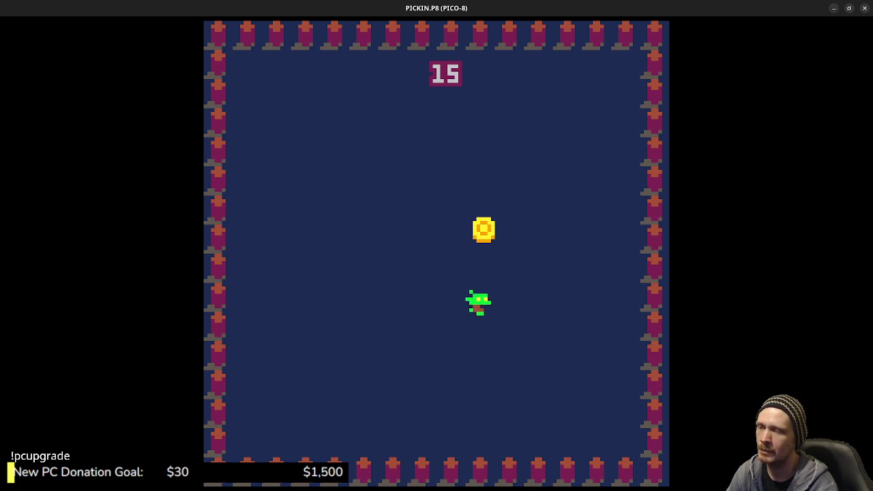
{"action": "key", "text": "Up"}
{"action": "key", "text": "Left"}
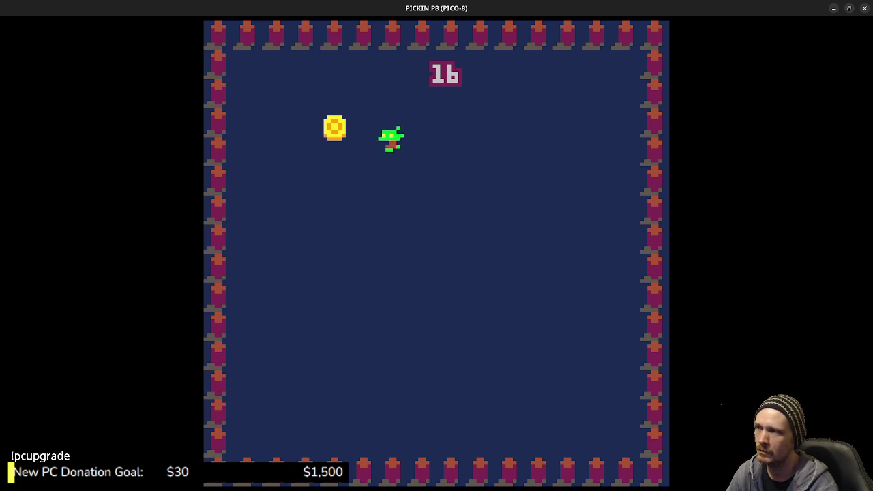
{"action": "key", "text": "Down"}
{"action": "key", "text": "Right"}
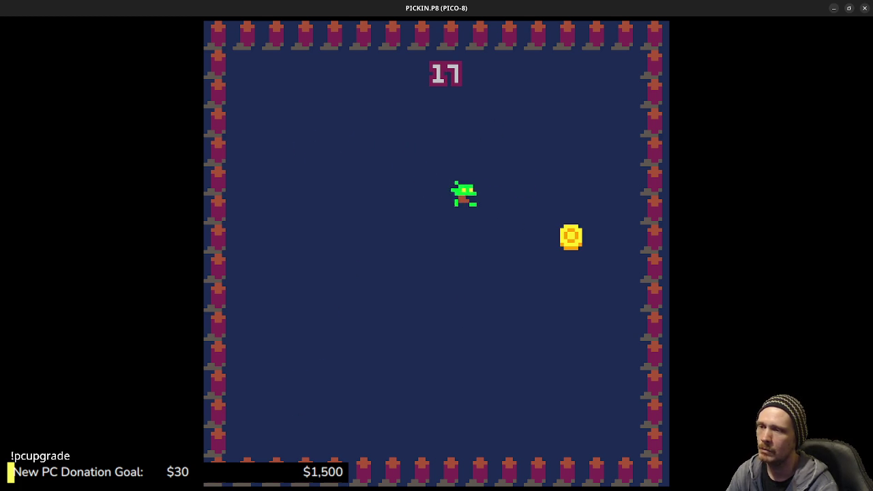
{"action": "key", "text": "Down"}
{"action": "key", "text": "Left"}
{"action": "key", "text": "Up"}
{"action": "key", "text": "Left"}
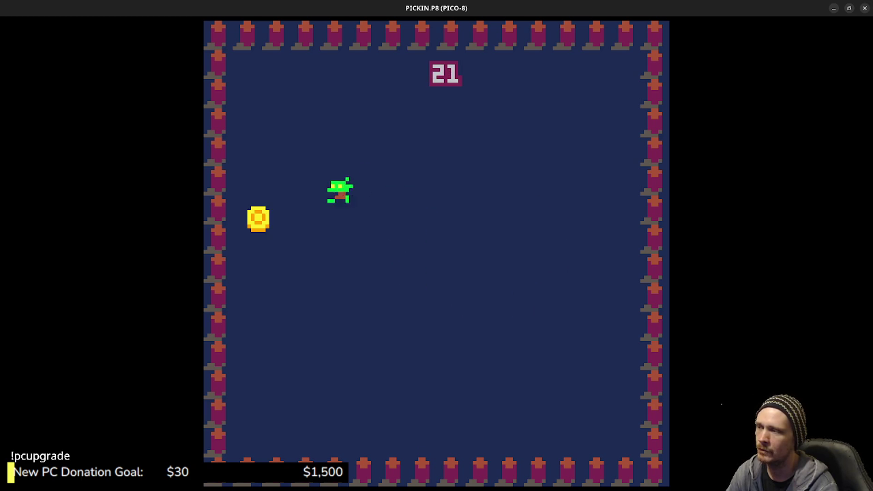
Keep collecting coins until the score reaches 42, then stop and return to the sfx 00 editor
{"action": "key", "text": "Down"}
{"action": "key", "text": "Right"}
{"action": "key", "text": "Up"}
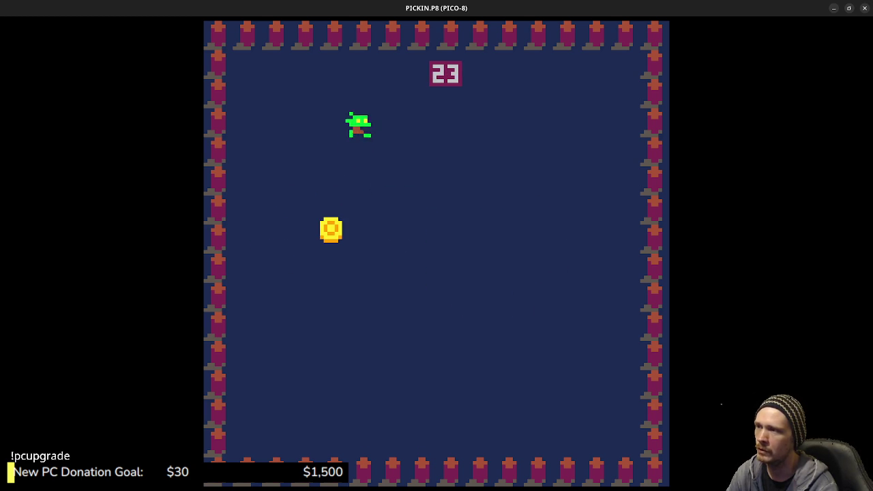
{"action": "key", "text": "Down"}
{"action": "key", "text": "Right"}
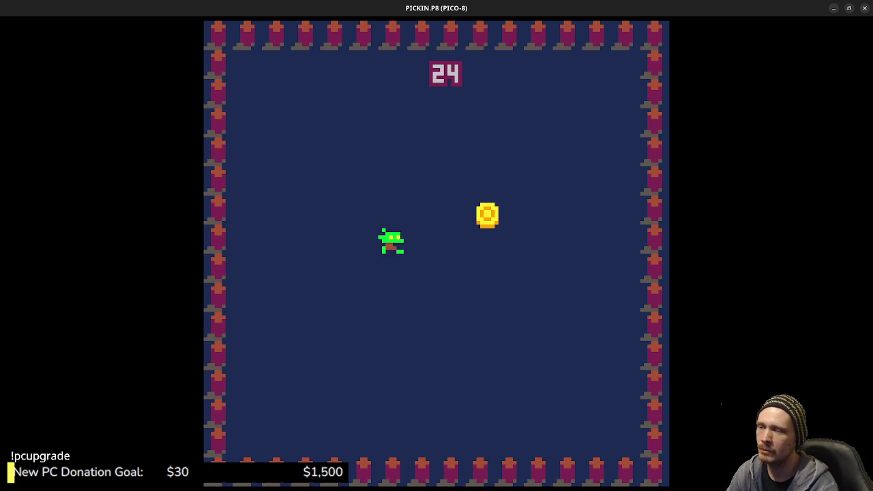
{"action": "key", "text": "Down"}
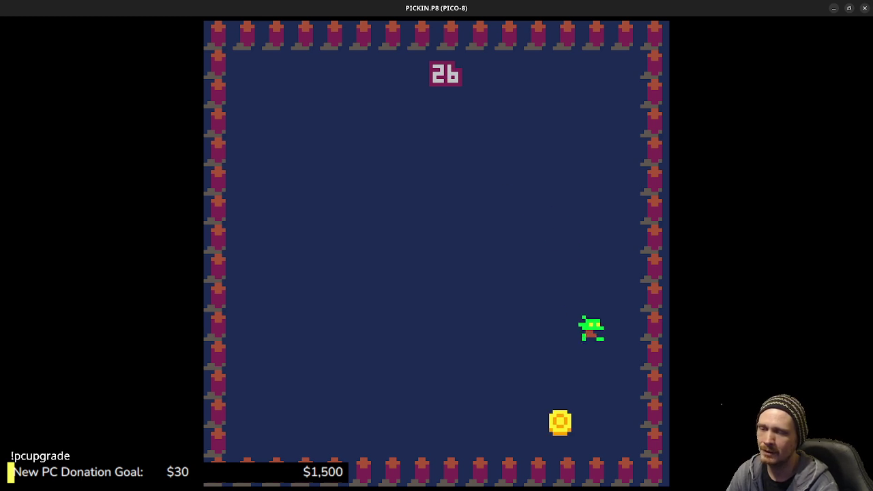
{"action": "key", "text": "Left"}
{"action": "key", "text": "Up"}
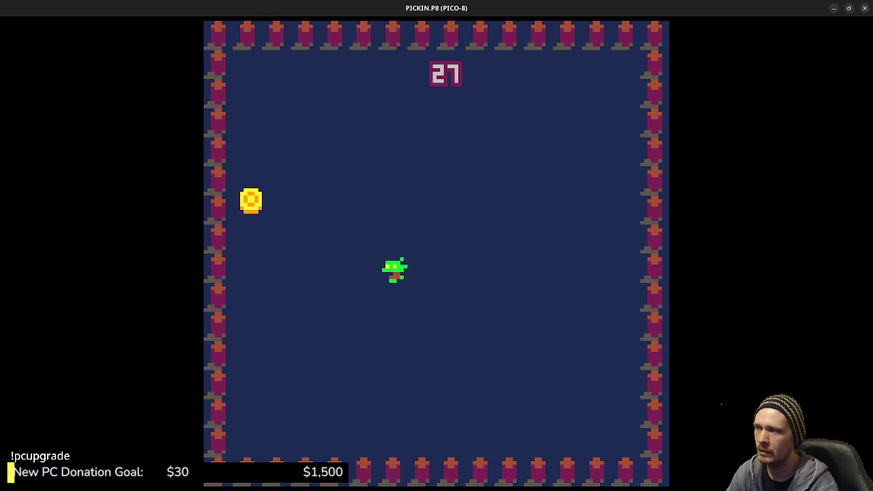
{"action": "key", "text": "Right"}
{"action": "key", "text": "Down"}
{"action": "key", "text": "Down"}
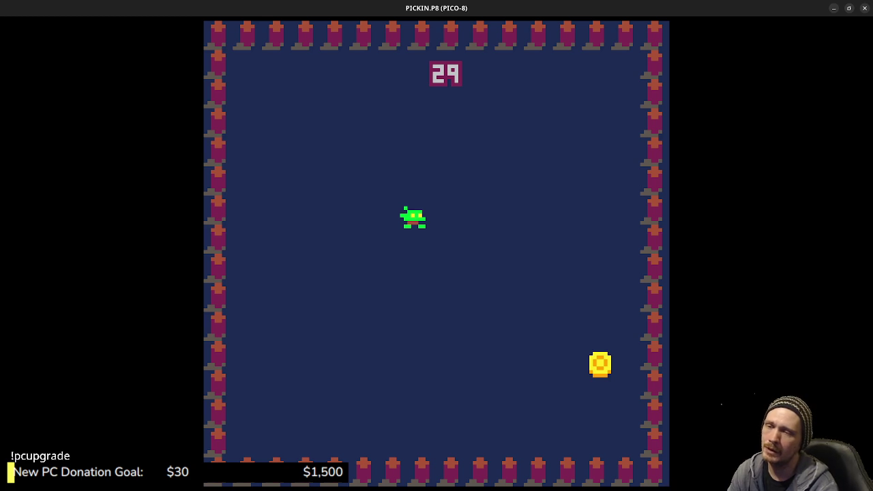
{"action": "key", "text": "Right"}
{"action": "key", "text": "Down"}
{"action": "key", "text": "Left"}
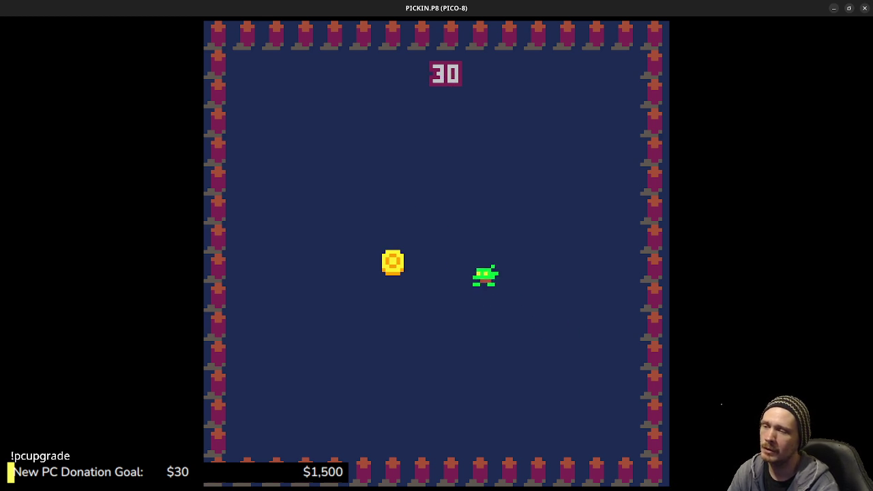
{"action": "key", "text": "Up"}
{"action": "key", "text": "Right"}
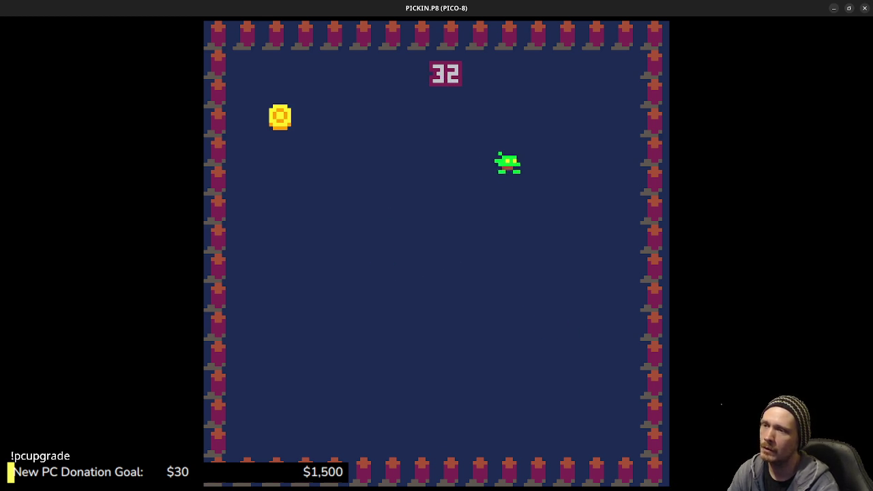
{"action": "key", "text": "Left"}
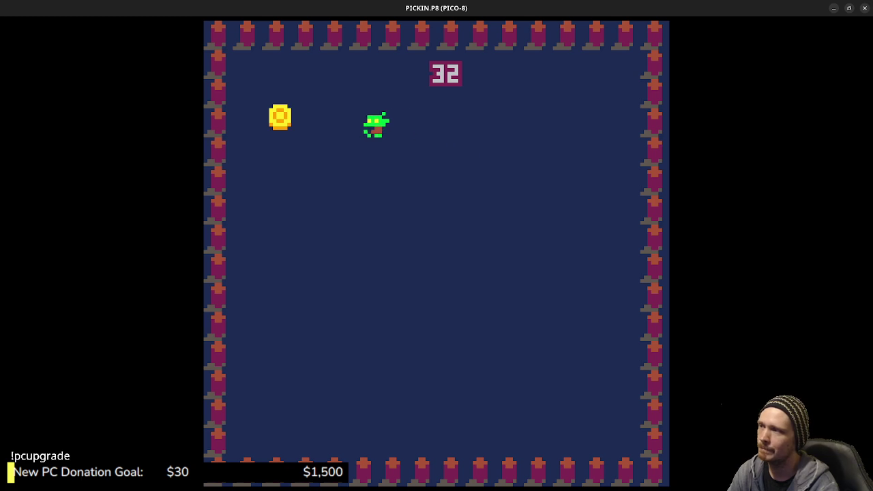
{"action": "key", "text": "Down"}
{"action": "key", "text": "Right"}
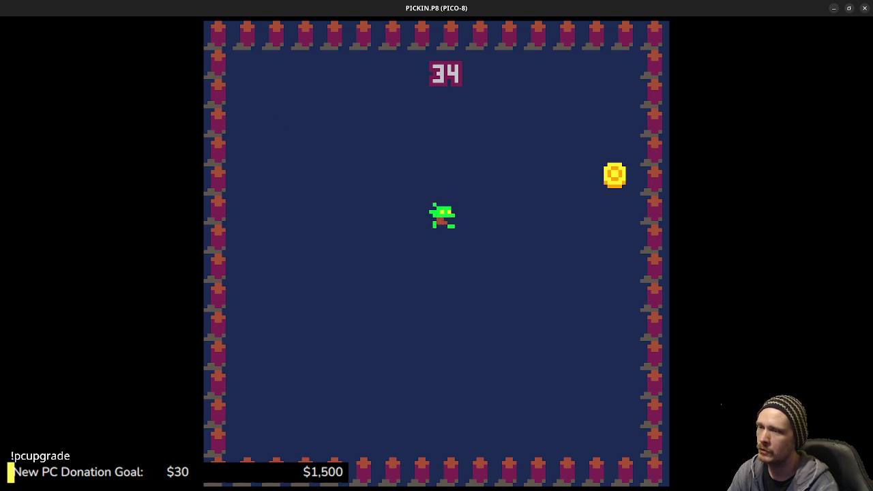
{"action": "key", "text": "Up"}
{"action": "key", "text": "Down"}
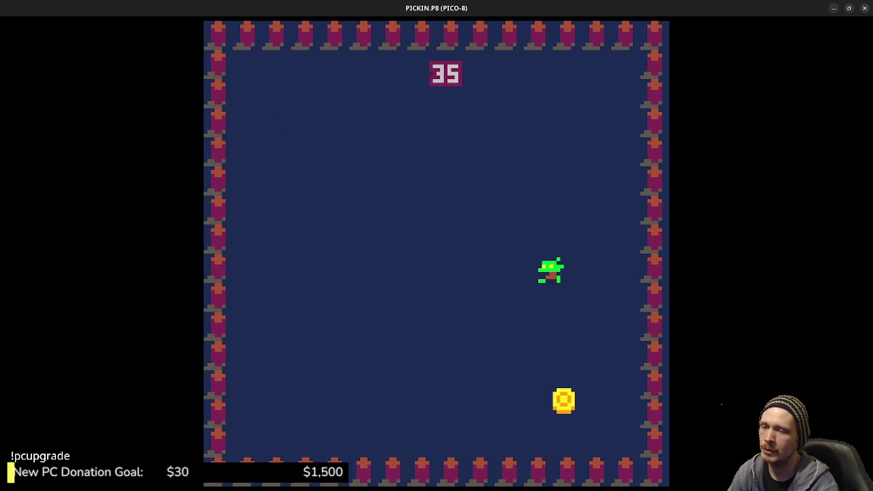
{"action": "key", "text": "Left"}
{"action": "key", "text": "Up"}
{"action": "key", "text": "Right"}
{"action": "key", "text": "Down"}
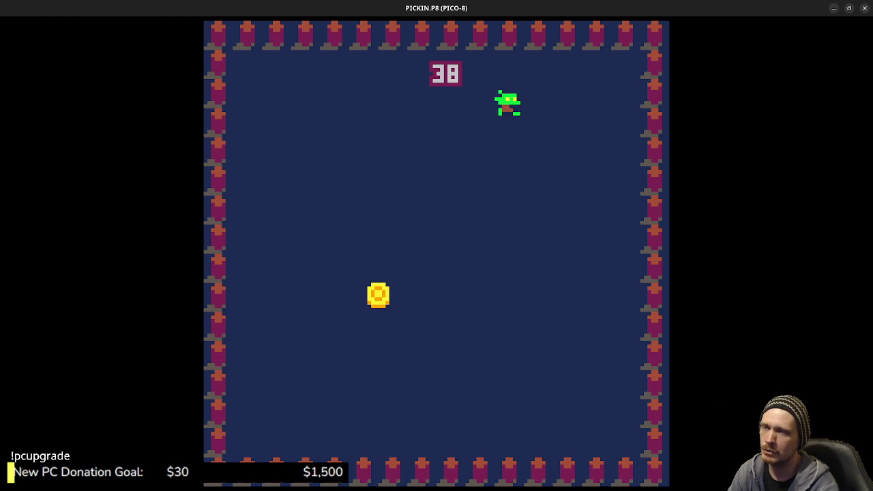
{"action": "key", "text": "Left"}
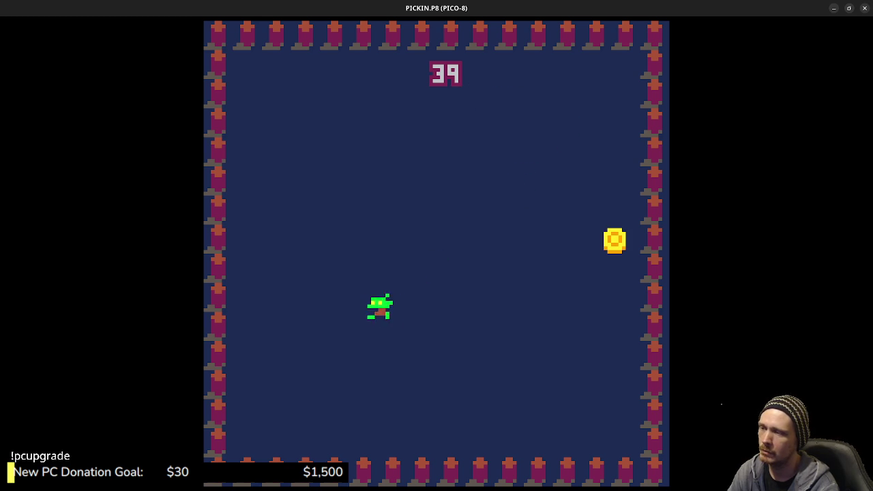
{"action": "key", "text": "Right"}
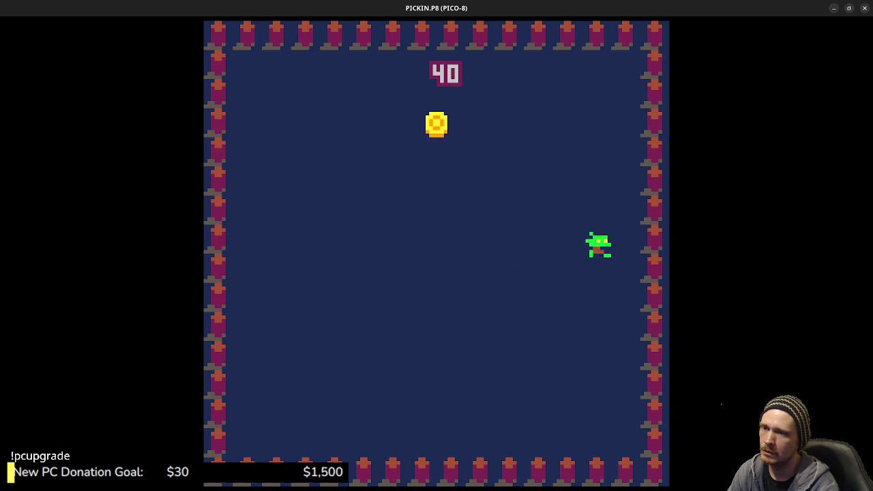
{"action": "key", "text": "Up"}
{"action": "key", "text": "Down"}
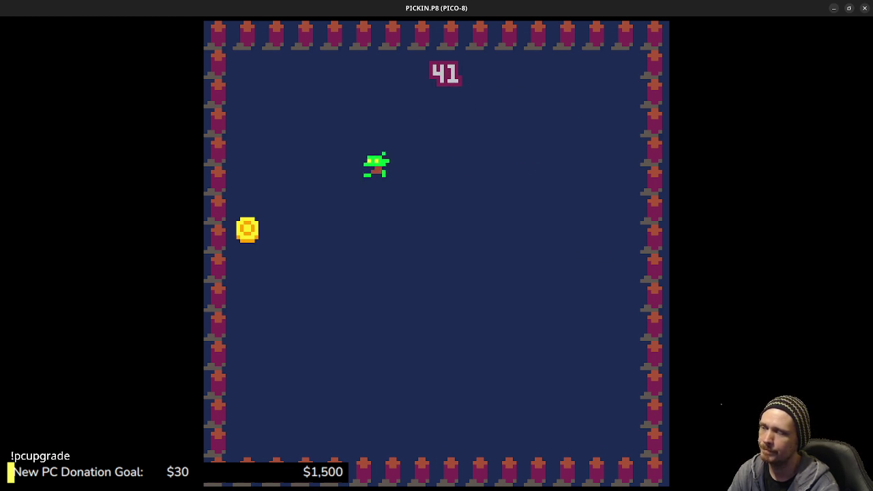
{"action": "key", "text": "Right"}
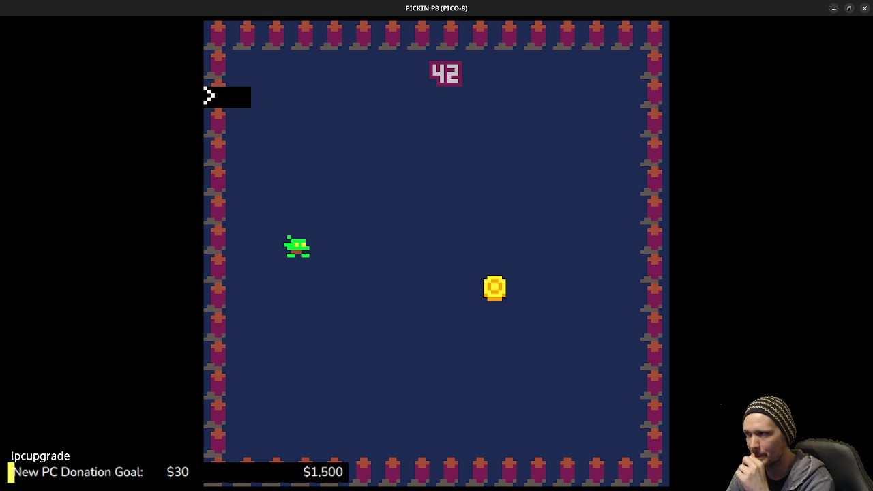
{"action": "key", "text": "Escape"}
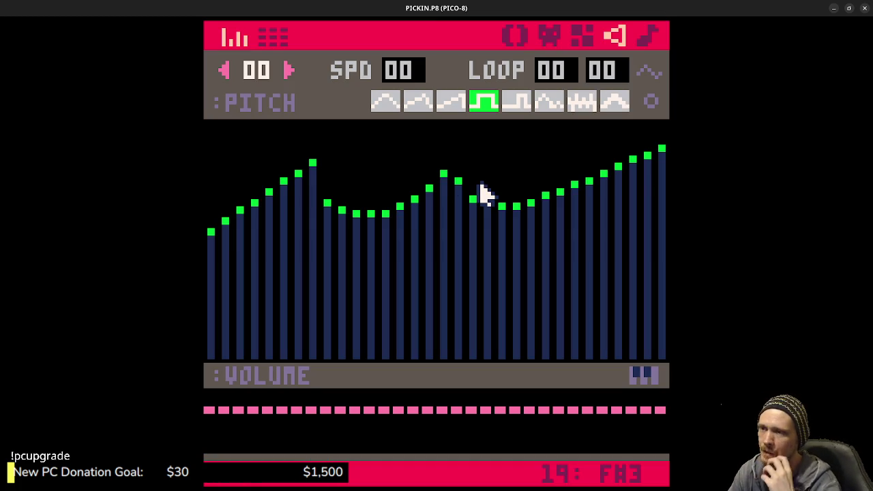
Open the music editor, check the 64-pattern grid, and return to pattern 00's four channels
{"action": "left_click", "coordinate": [646, 34]}
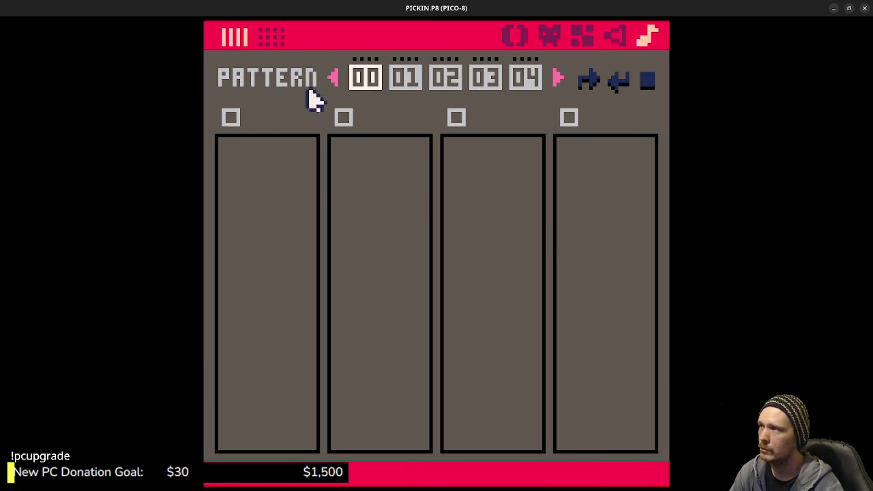
{"action": "left_click", "coordinate": [266, 48]}
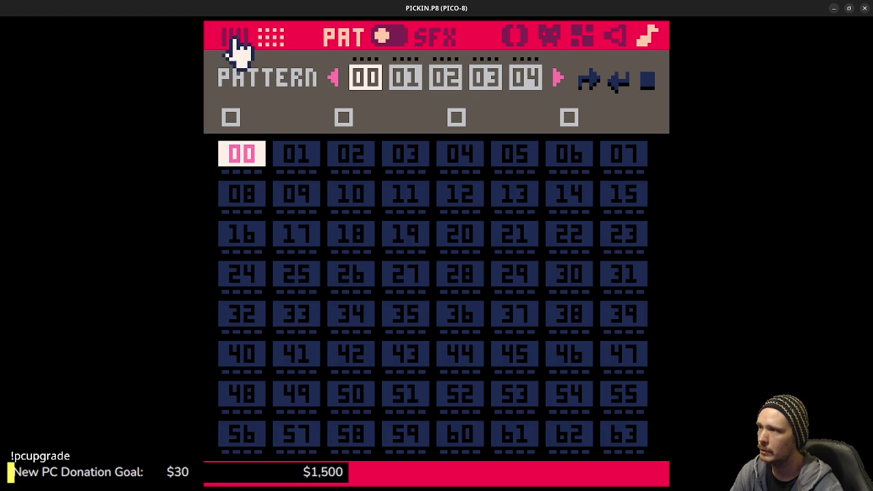
{"action": "left_click", "coordinate": [232, 42]}
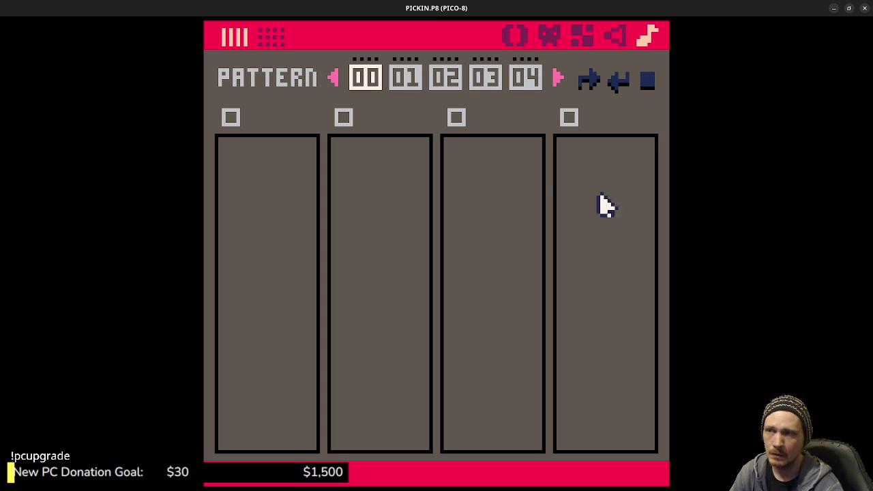
Try several instruments on all of sfx 00's notes, settle on orange instrument 1, then run the cart
{"action": "left_click", "coordinate": [614, 35]}
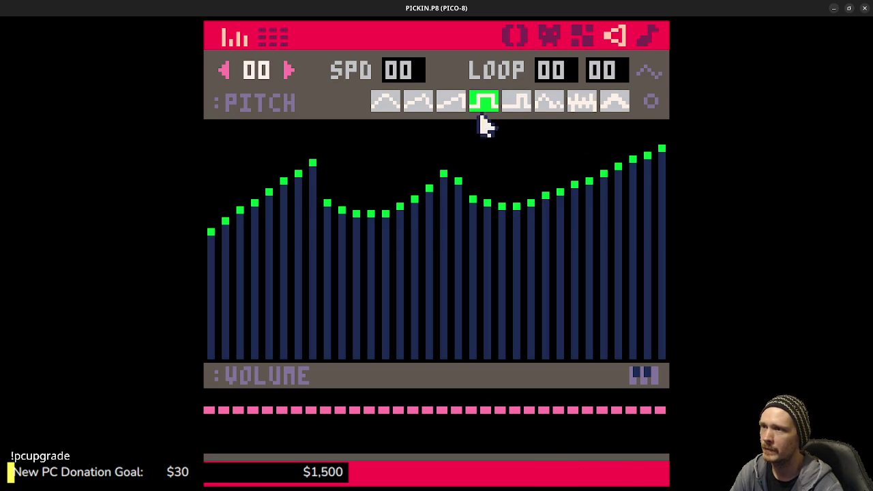
{"action": "left_click", "coordinate": [520, 105], "text": "shift"}
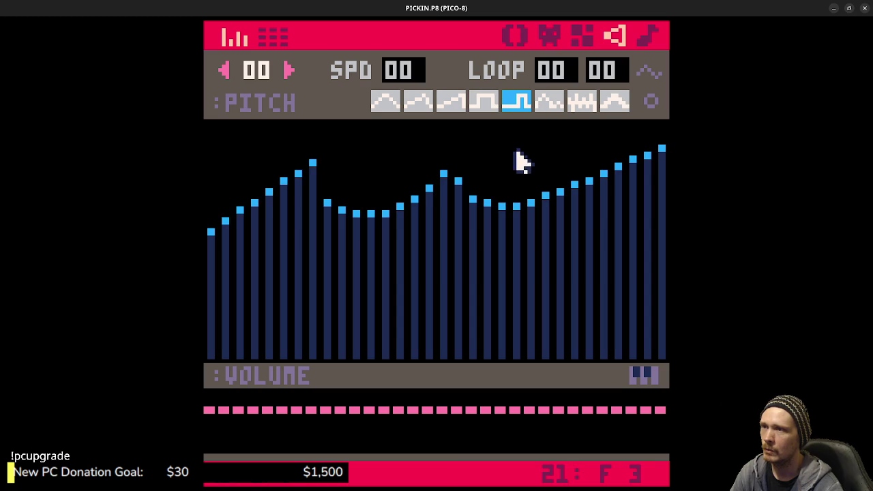
{"action": "left_click", "coordinate": [557, 103], "text": "shift"}
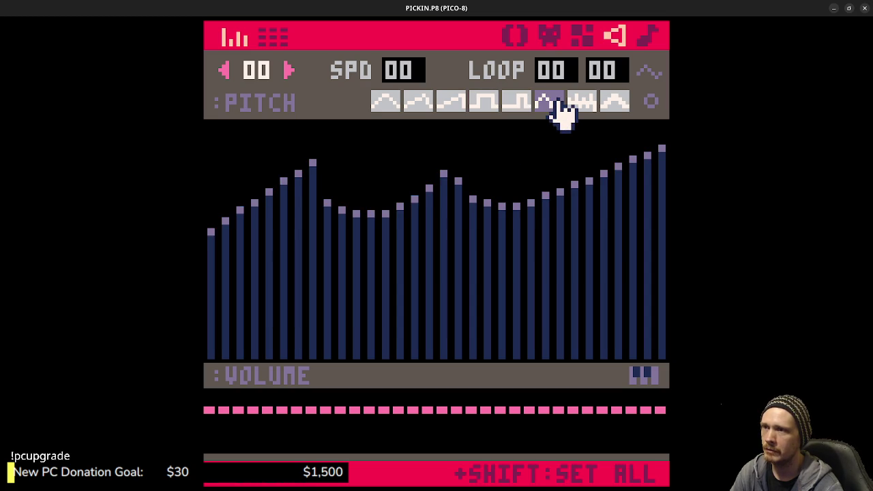
{"action": "left_click", "coordinate": [612, 102]}
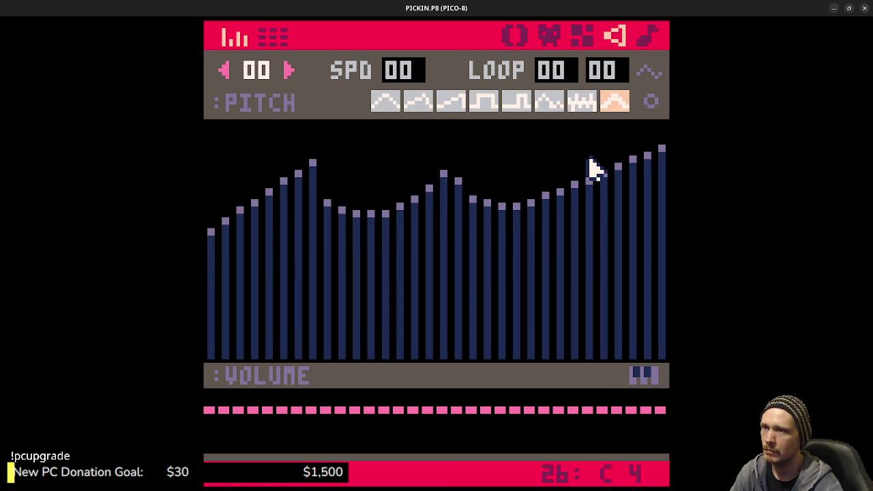
{"action": "left_click", "coordinate": [452, 102]}
{"action": "left_click", "coordinate": [452, 102], "text": "shift"}
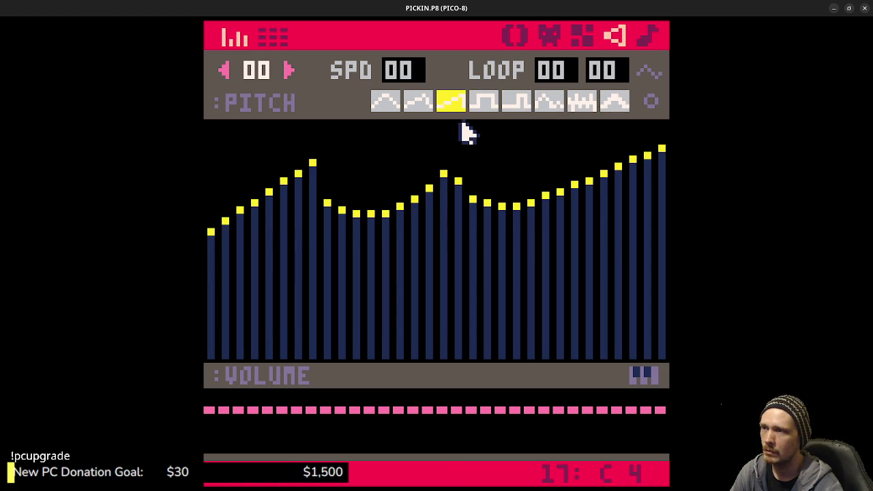
{"action": "left_click", "coordinate": [426, 109], "text": "shift"}
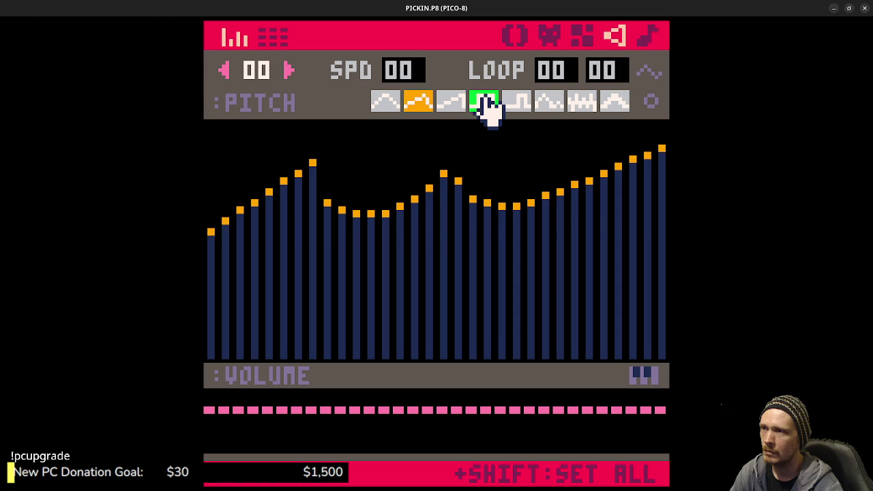
{"action": "left_click", "coordinate": [393, 104], "text": "shift"}
{"action": "left_click", "coordinate": [426, 108], "text": "shift"}
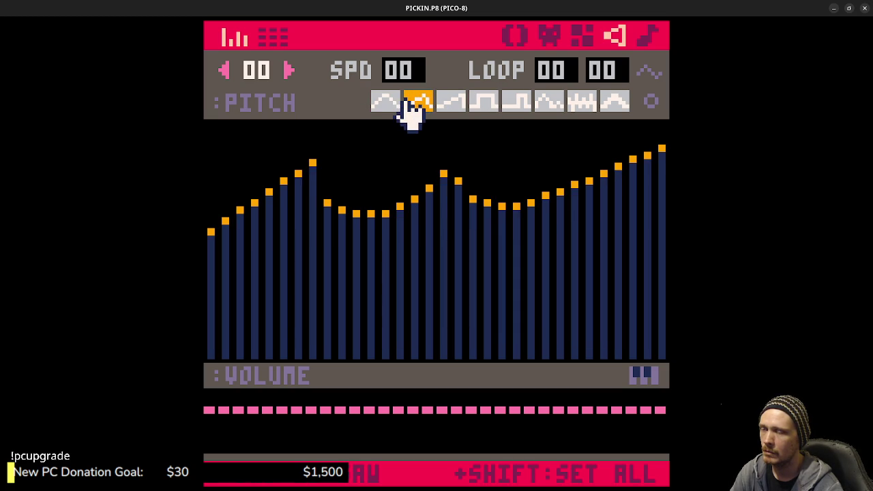
{"action": "key", "text": "ctrl+r"}
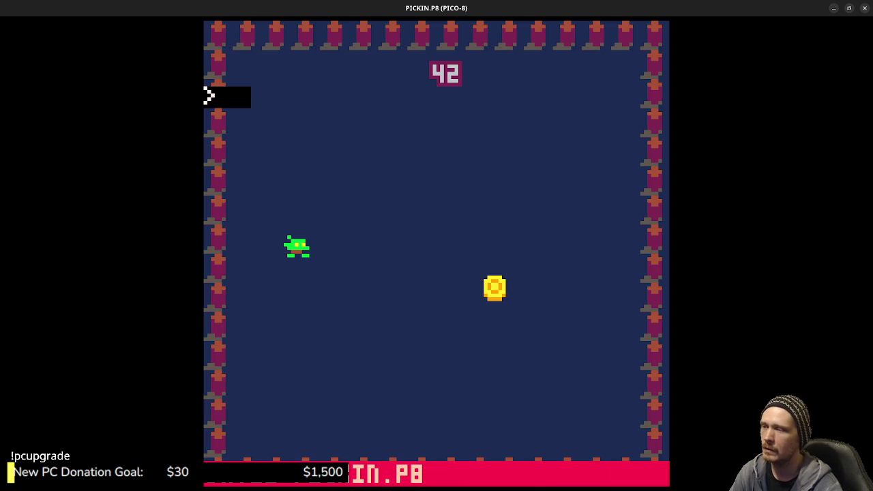
Replay the game to a score of 4 to hear the new pickup sound, then return to sfx 00
{"action": "key", "text": "Right"}
{"action": "key", "text": "Down"}
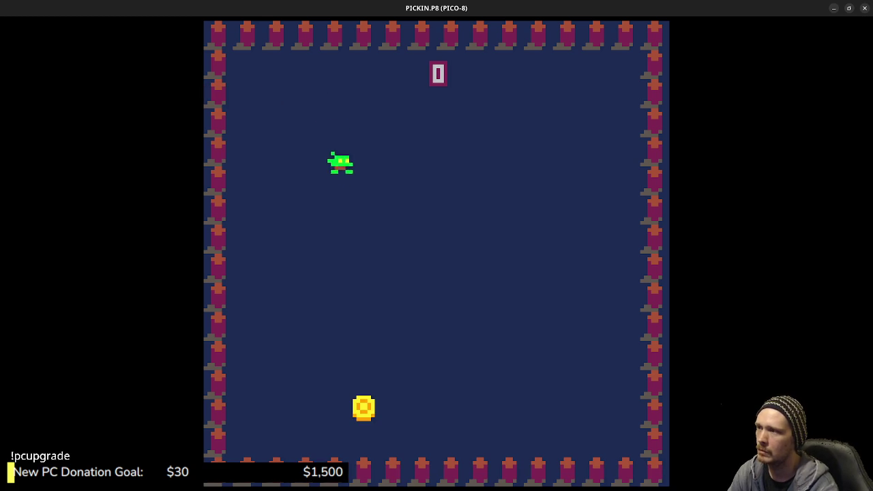
{"action": "key", "text": "Right"}
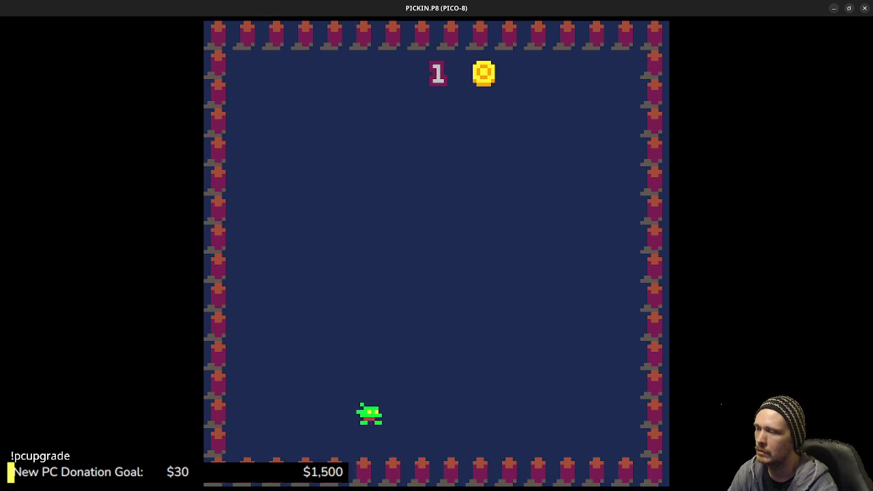
{"action": "key", "text": "Up"}
{"action": "key", "text": "Right"}
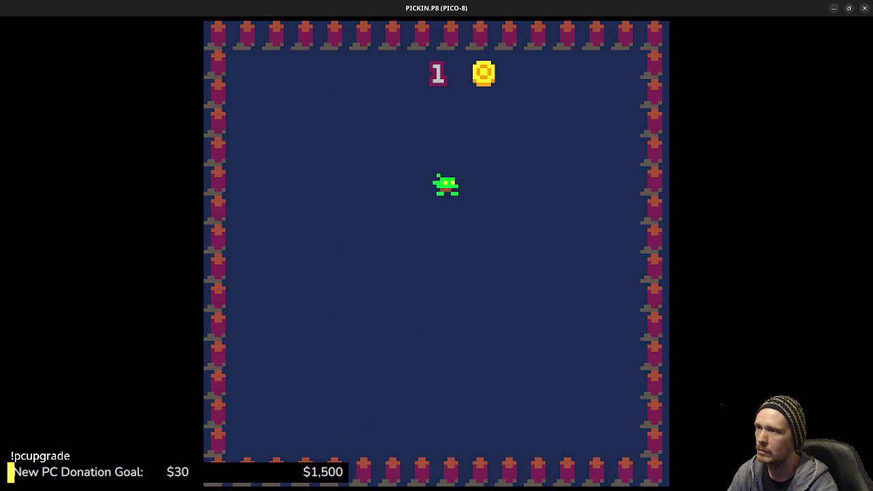
{"action": "key", "text": "Down"}
{"action": "key", "text": "Left"}
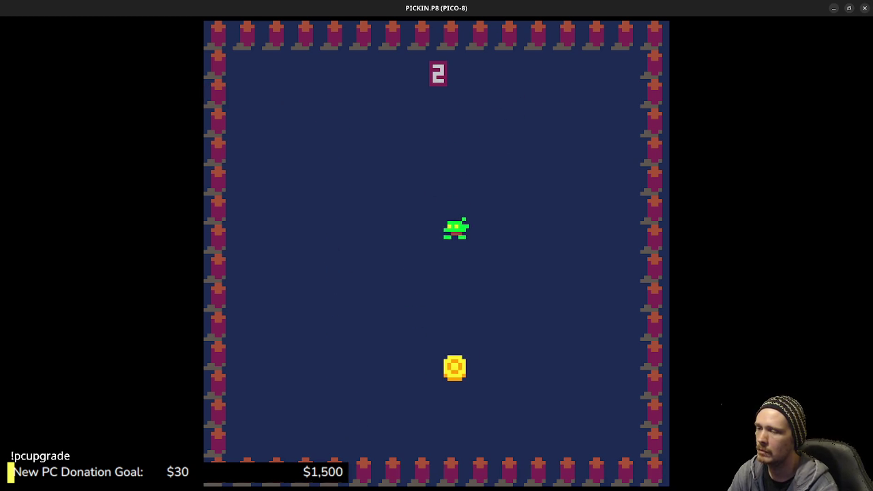
{"action": "key", "text": "Down"}
{"action": "key", "text": "Up"}
{"action": "key", "text": "Right"}
{"action": "key", "text": "Down"}
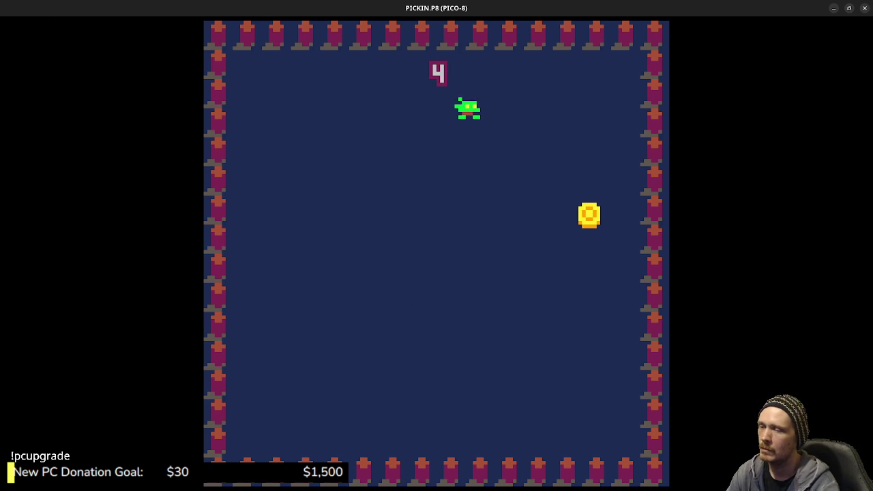
{"action": "key", "text": "Escape"}
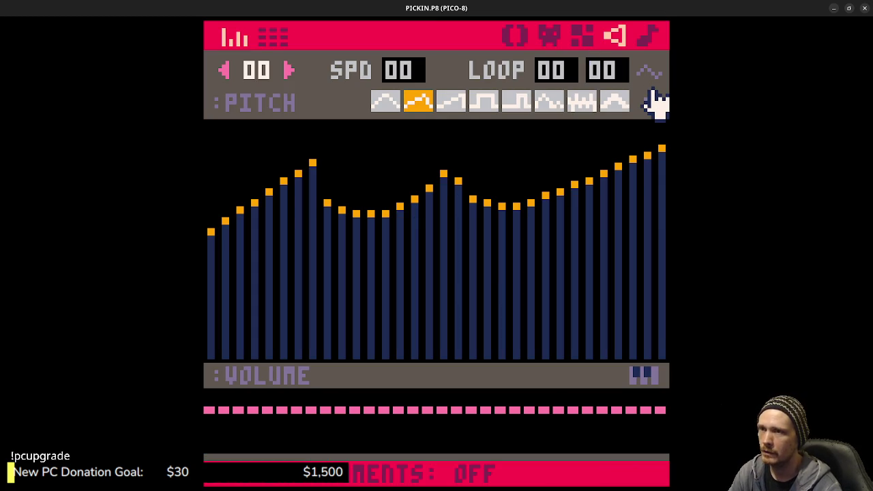
{"action": "left_click", "coordinate": [656, 103]}
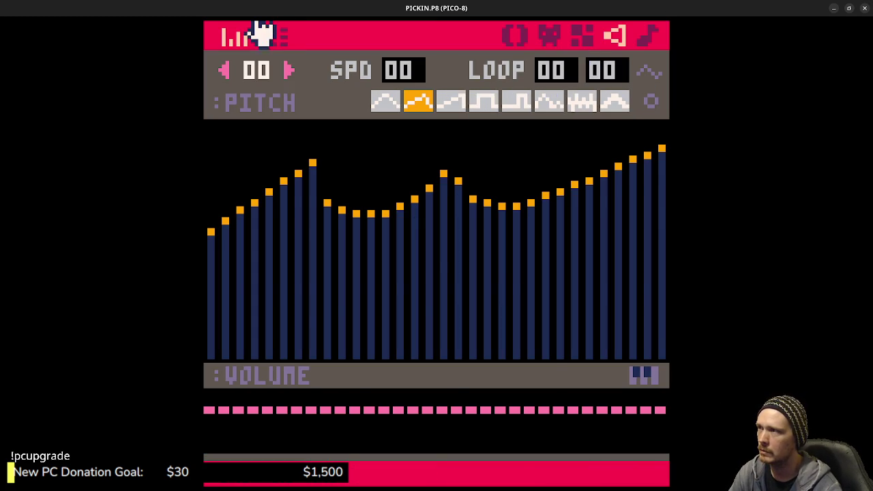
In sfx 00's note list, turn detune off, test buzz and noise then disable them, and enable dampen
{"action": "left_click", "coordinate": [277, 36]}
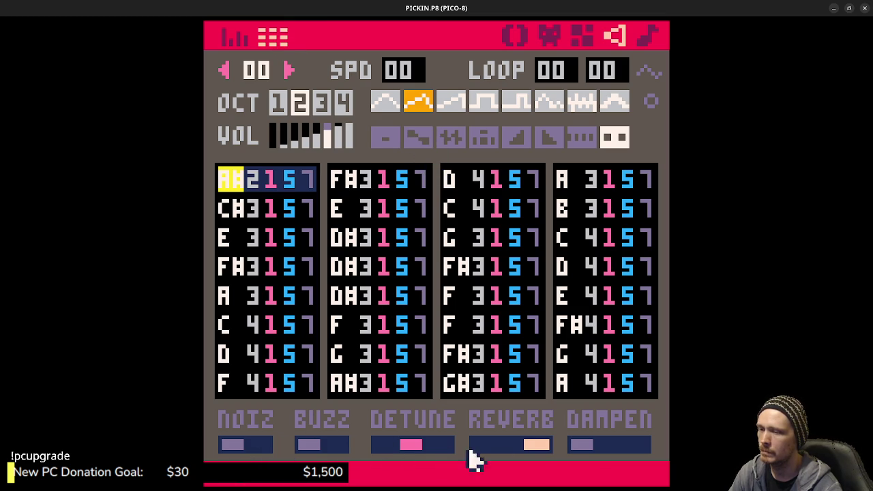
{"action": "left_click", "coordinate": [380, 445]}
{"action": "left_click", "coordinate": [314, 446]}
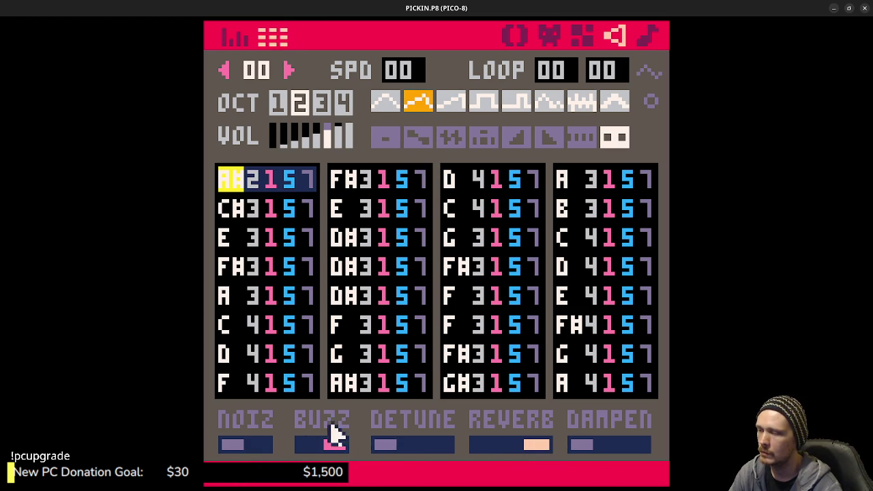
{"action": "left_click", "coordinate": [266, 445]}
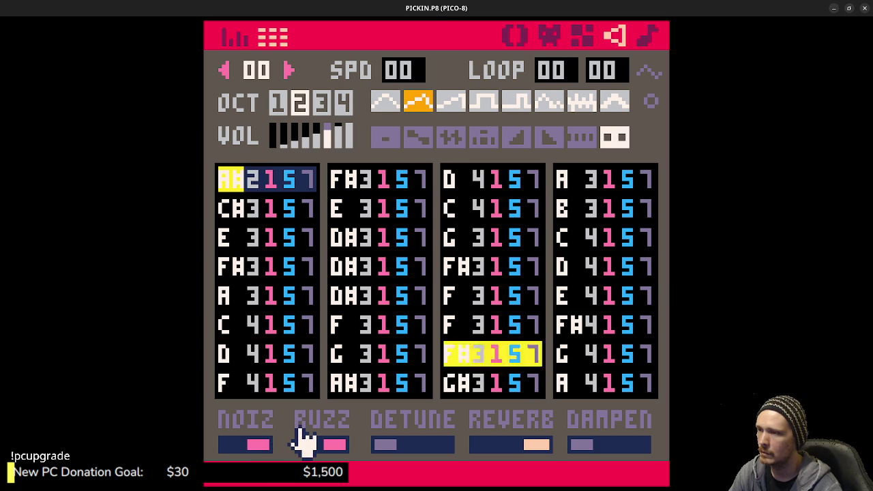
{"action": "left_click", "coordinate": [315, 445]}
{"action": "left_click", "coordinate": [251, 445]}
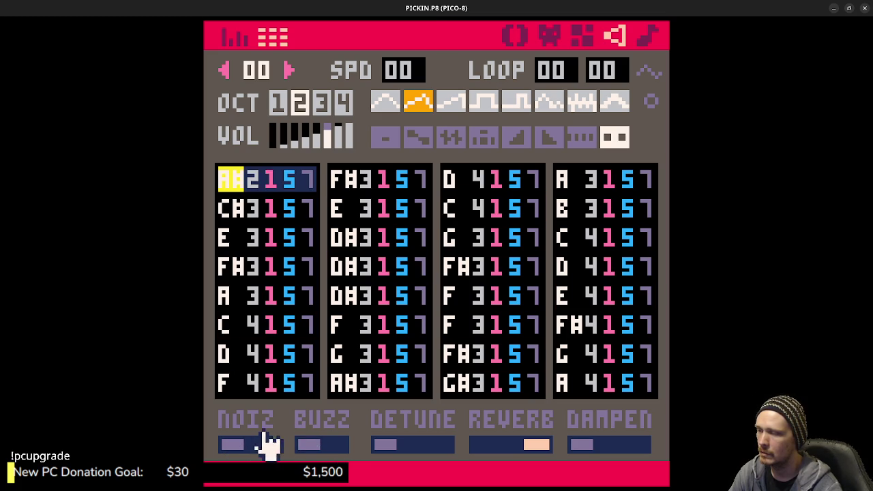
{"action": "left_click", "coordinate": [595, 445]}
{"action": "left_click", "coordinate": [624, 448]}
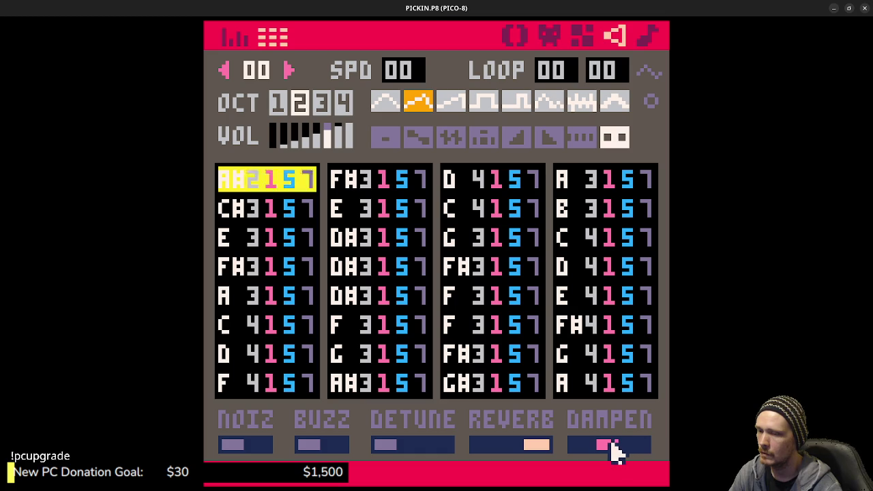
{"action": "key", "text": "ctrl+s"}
{"action": "key", "text": "Escape"}
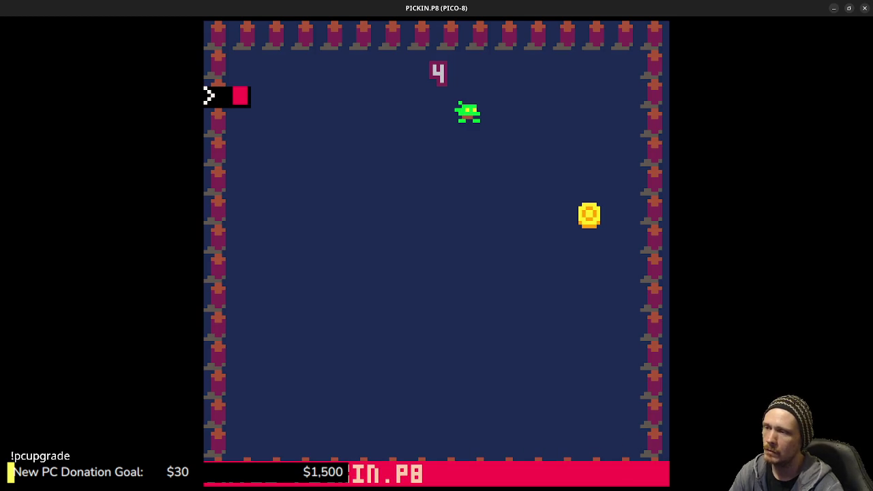
{"action": "key", "text": "ctrl+r"}
{"action": "key", "text": "Right"}
{"action": "key", "text": "Down"}
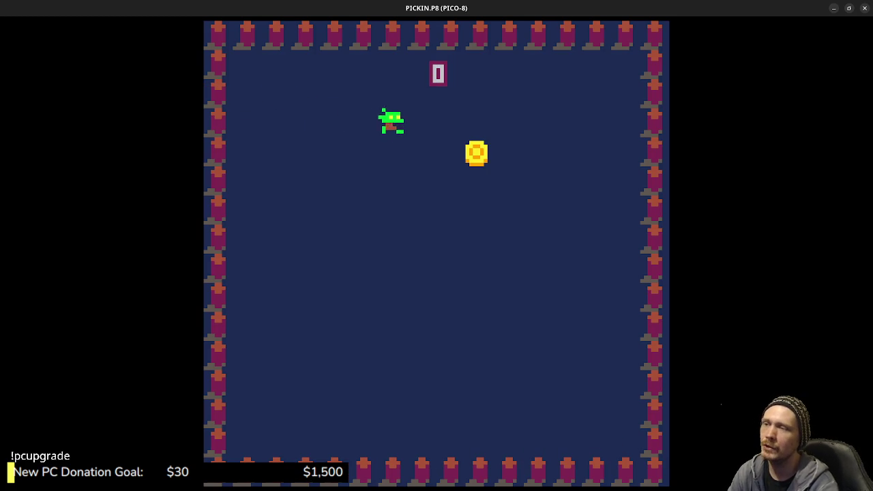
{"action": "key", "text": "Down"}
{"action": "key", "text": "Left"}
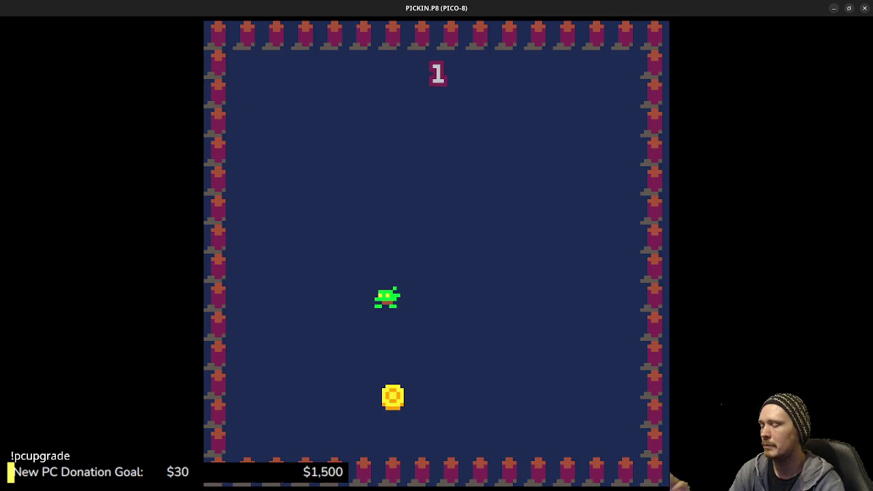
{"action": "key", "text": "Down"}
{"action": "key", "text": "Up"}
{"action": "key", "text": "Right"}
{"action": "key", "text": "Left"}
{"action": "key", "text": "Down"}
{"action": "key", "text": "Right"}
{"action": "key", "text": "Down"}
{"action": "key", "text": "Right"}
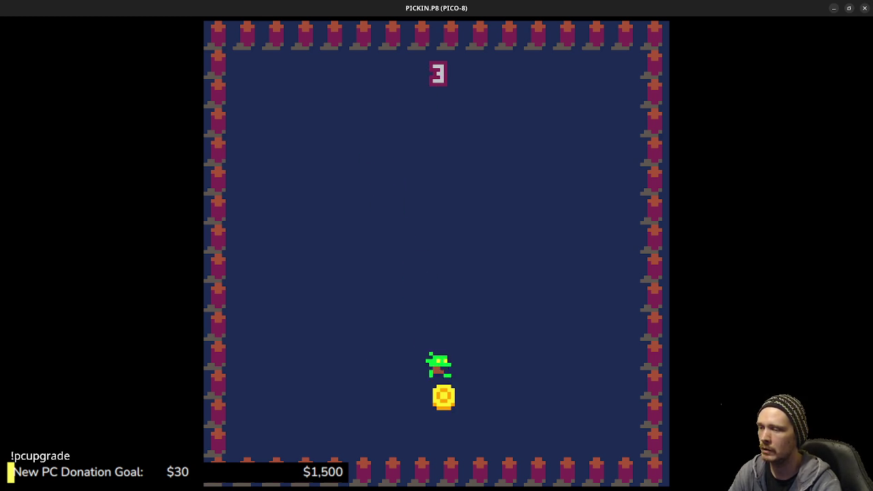
{"action": "key", "text": "Up"}
{"action": "key", "text": "Left"}
{"action": "key", "text": "Up"}
{"action": "key", "text": "Left"}
{"action": "key", "text": "Right"}
{"action": "key", "text": "Down"}
{"action": "key", "text": "Left"}
{"action": "key", "text": "Right"}
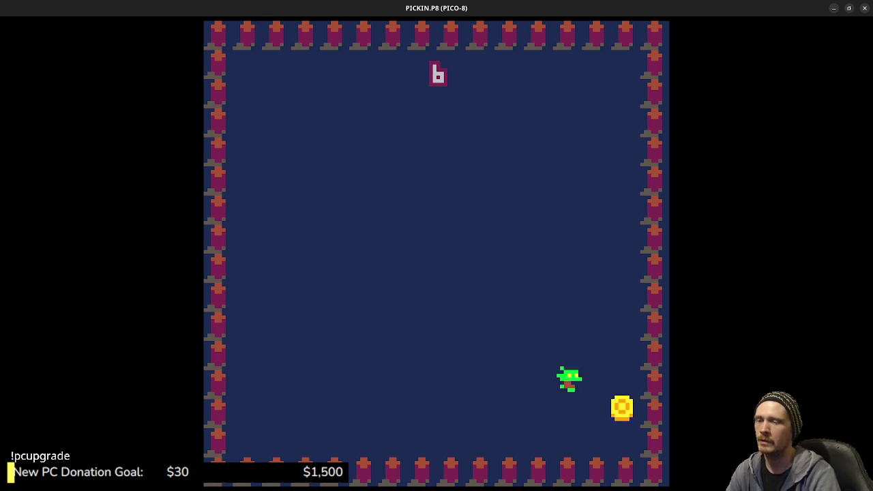
{"action": "key", "text": "Up"}
{"action": "key", "text": "Left"}
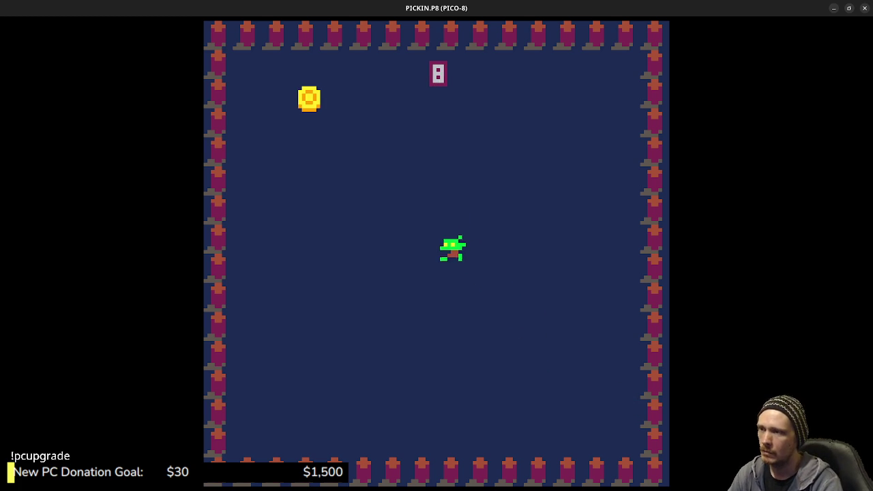
{"action": "key", "text": "Down"}
{"action": "key", "text": "Escape"}
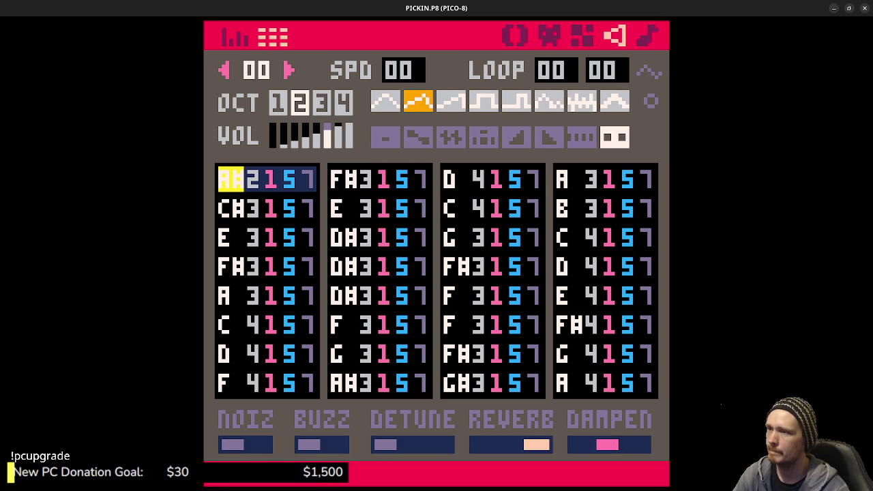
{"action": "left_click", "coordinate": [247, 34]}
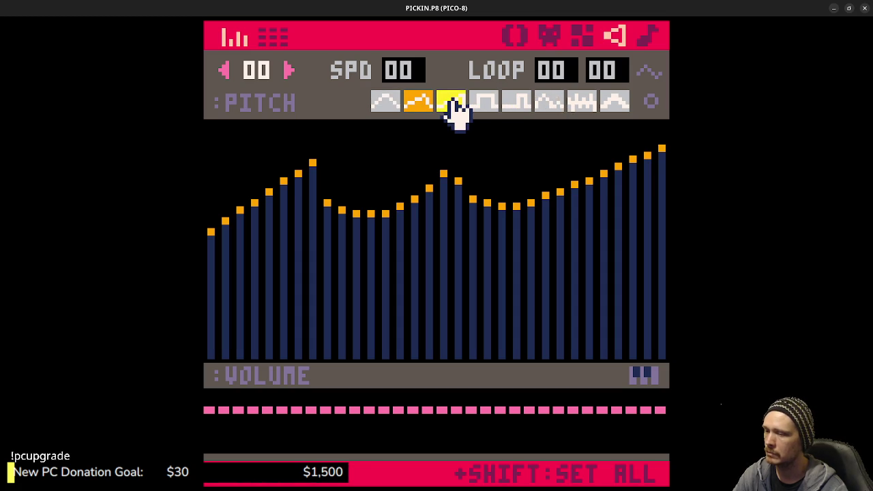
Return to the note list and try note-entry octaves 1 to 4, settling on octave 2
{"action": "left_click", "coordinate": [273, 35]}
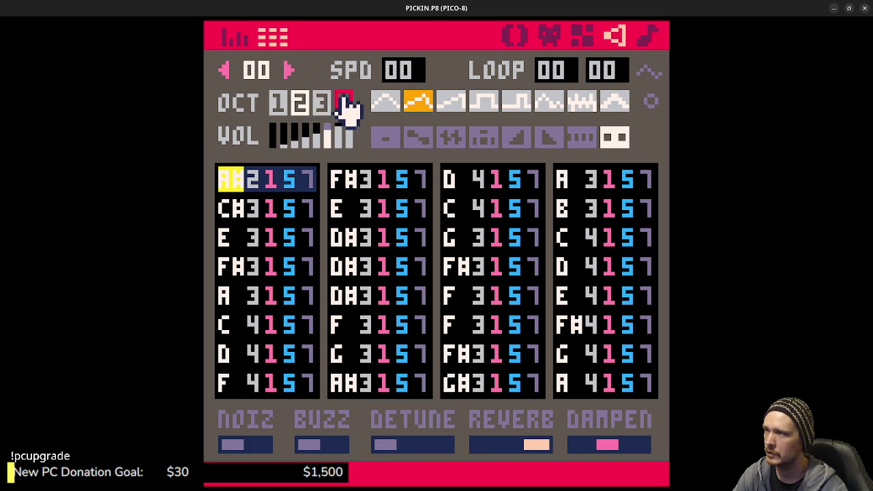
{"action": "left_click", "coordinate": [278, 103]}
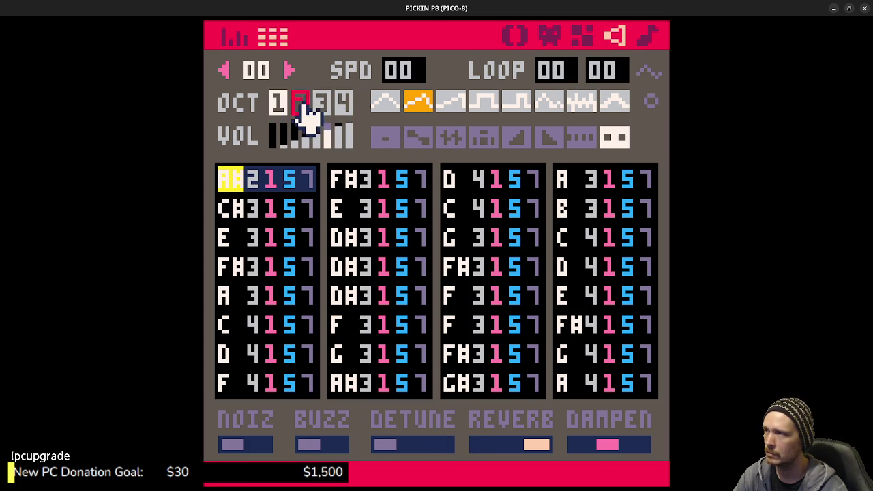
{"action": "left_click", "coordinate": [321, 104]}
{"action": "left_click", "coordinate": [344, 103]}
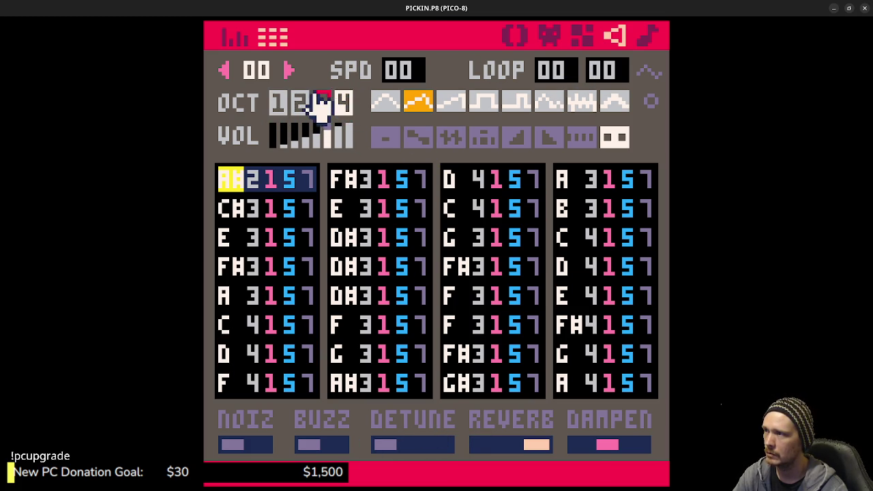
{"action": "left_click", "coordinate": [302, 104]}
{"action": "left_click", "coordinate": [281, 104]}
{"action": "left_click", "coordinate": [321, 104]}
{"action": "left_click", "coordinate": [343, 104]}
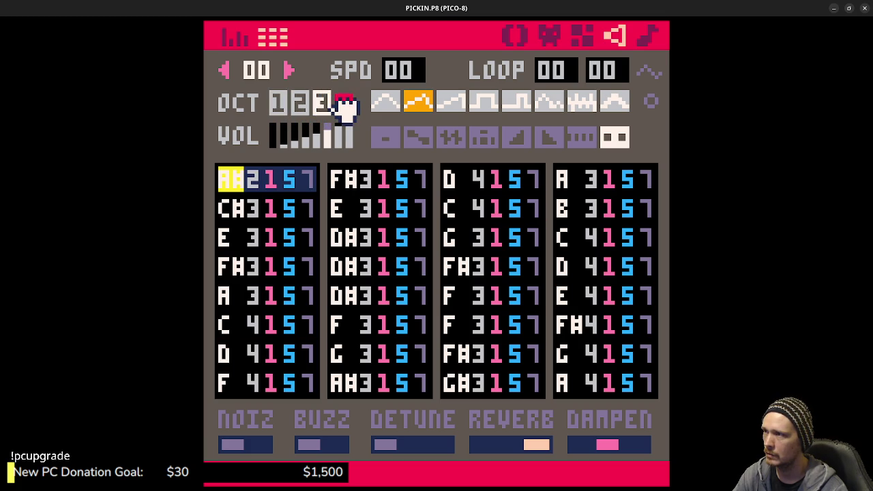
{"action": "left_click", "coordinate": [302, 106]}
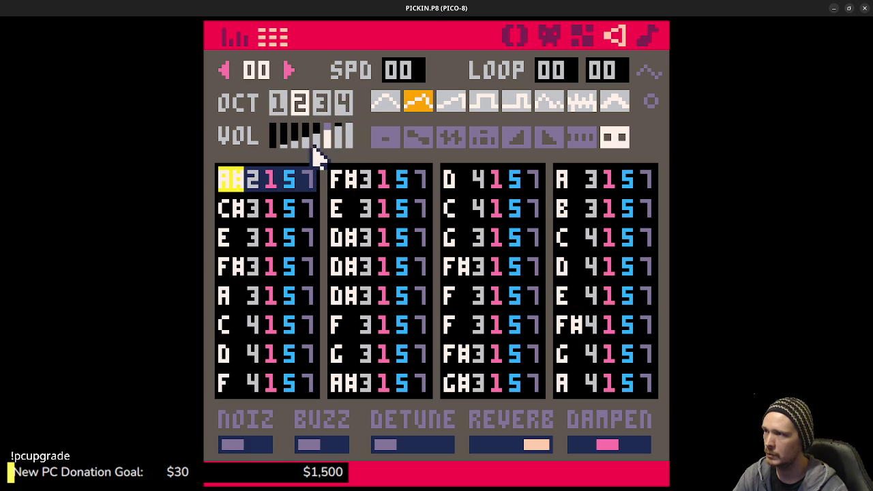
Toggle the custom-instrument and alternate editing modes off again, then show sfx 00 as a pitch graph
{"action": "left_click", "coordinate": [649, 101]}
{"action": "left_click", "coordinate": [649, 101]}
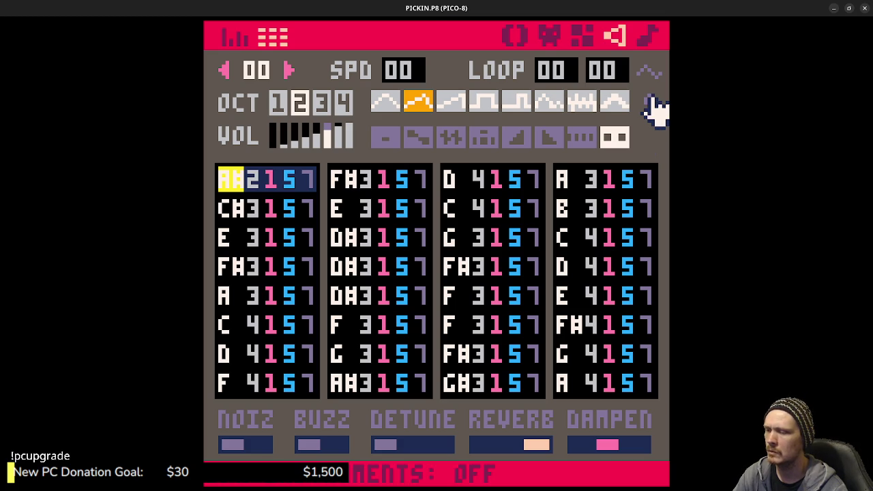
{"action": "left_click", "coordinate": [649, 102]}
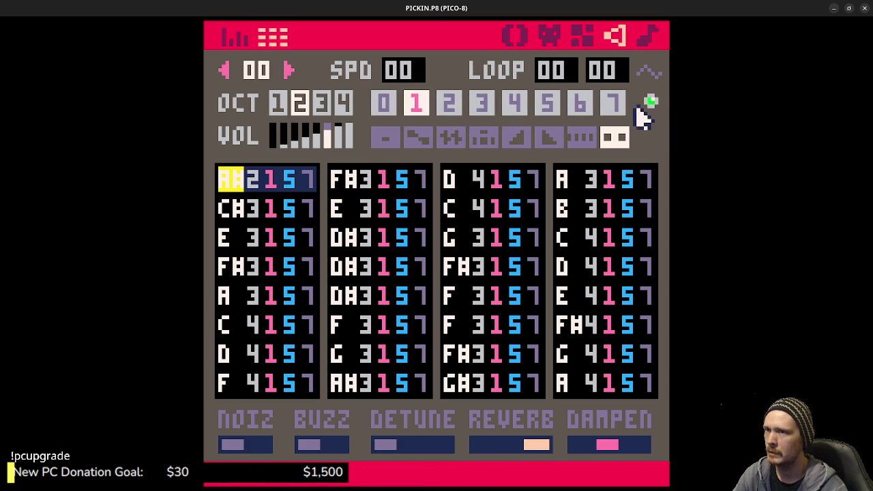
{"action": "left_click", "coordinate": [650, 104]}
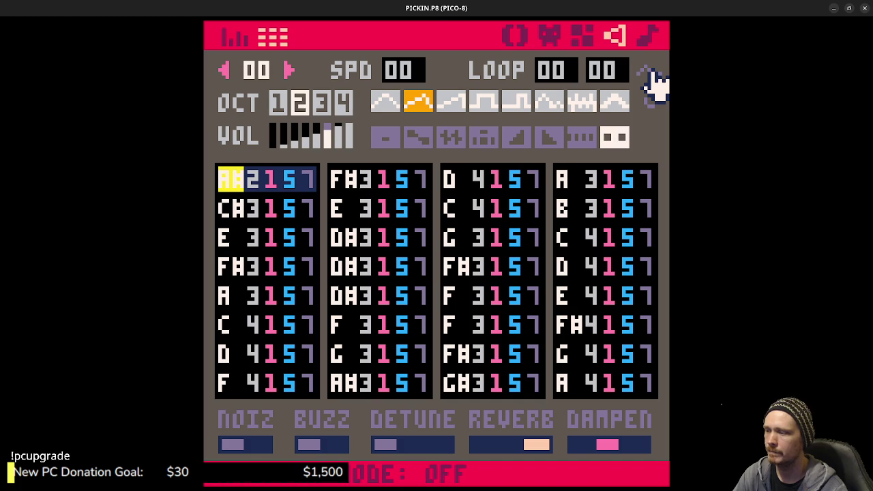
{"action": "left_click", "coordinate": [652, 77]}
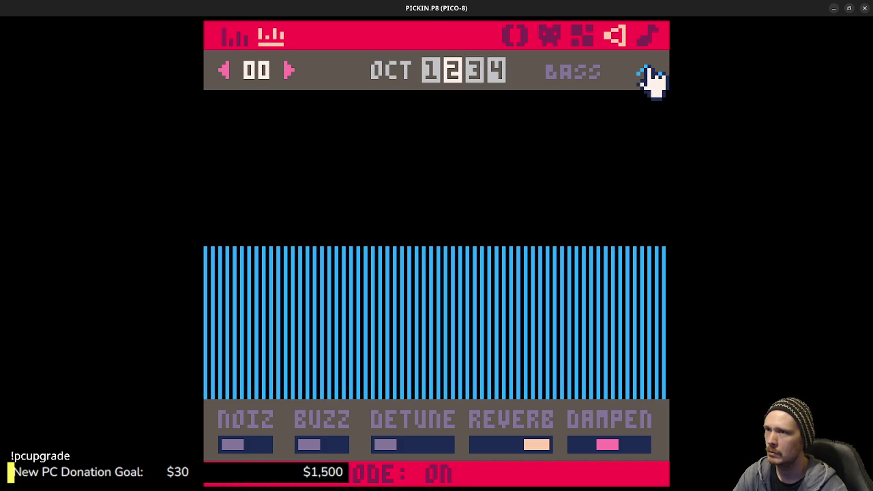
{"action": "left_click", "coordinate": [651, 76]}
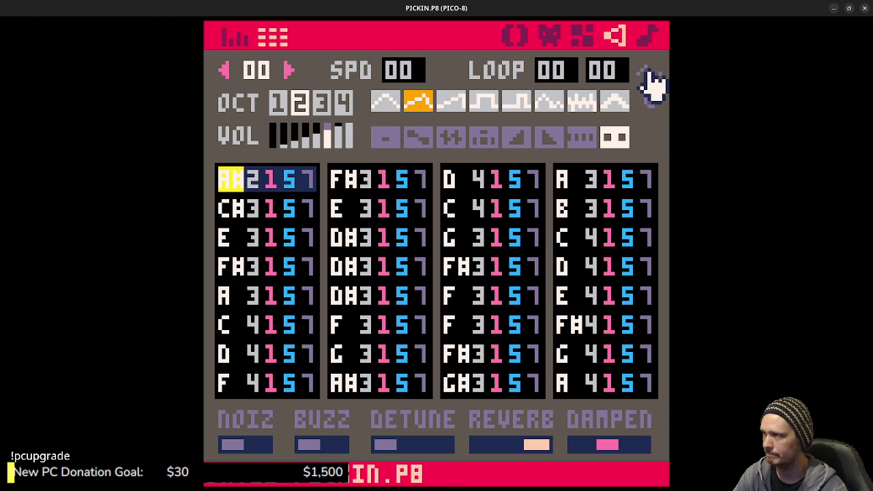
{"action": "left_click", "coordinate": [233, 38]}
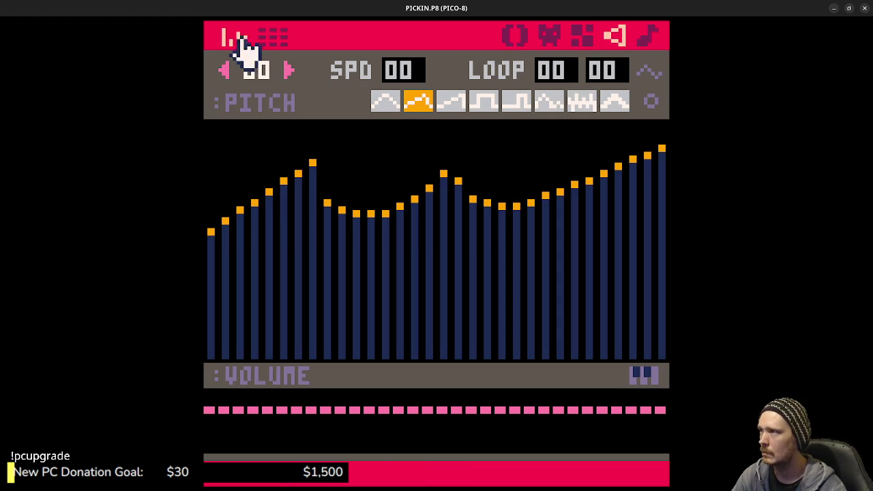
{"action": "left_click", "coordinate": [648, 35]}
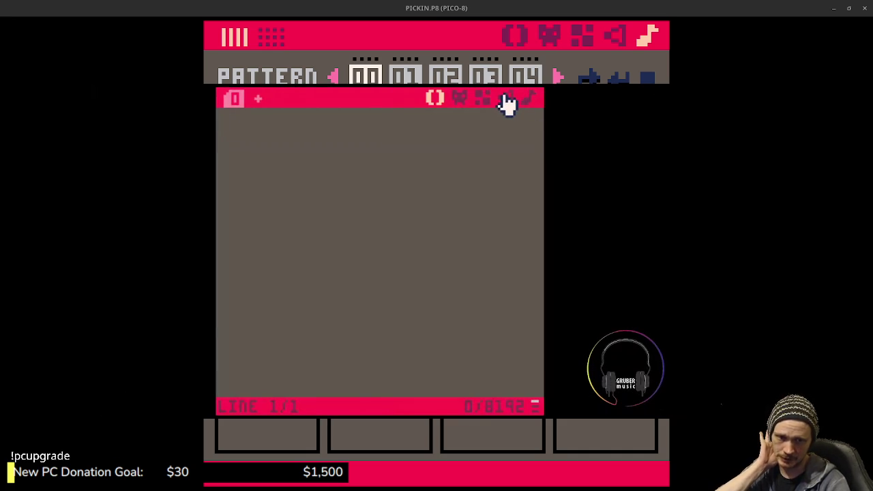
Reposition the floating tutorial video window and toggle its playback
{"action": "left_click", "coordinate": [506, 99]}
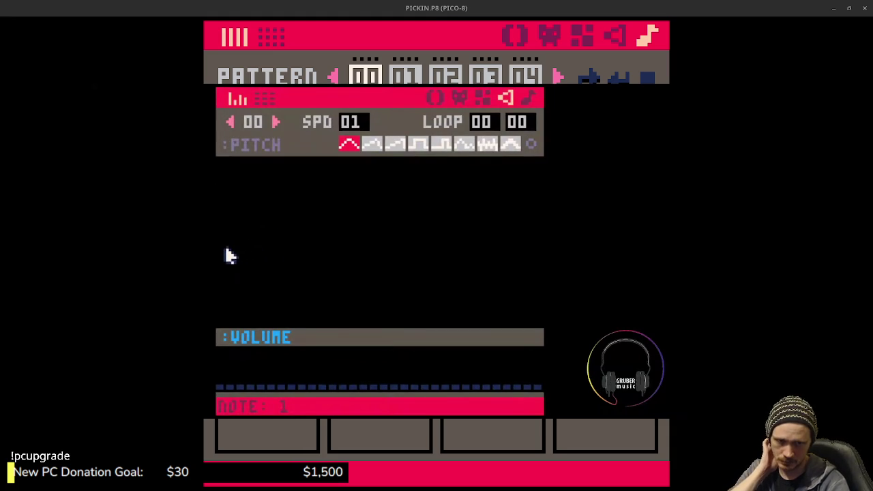
{"action": "mouse_move", "coordinate": [227, 251]}
{"action": "left_mouse_down"}
{"action": "mouse_move", "coordinate": [230, 242]}
{"action": "mouse_move", "coordinate": [282, 220]}
{"action": "mouse_move", "coordinate": [421, 214]}
{"action": "mouse_move", "coordinate": [539, 275]}
{"action": "left_mouse_up"}
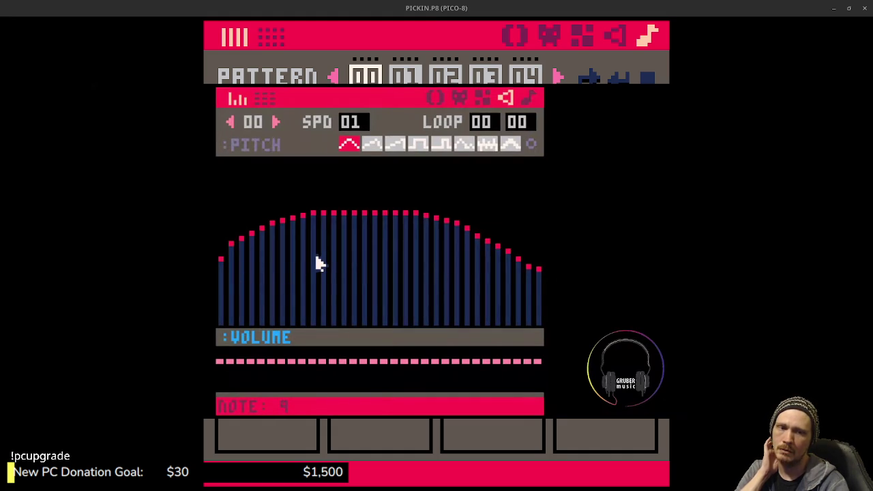
{"action": "key", "text": "space"}
{"action": "key", "text": "space"}
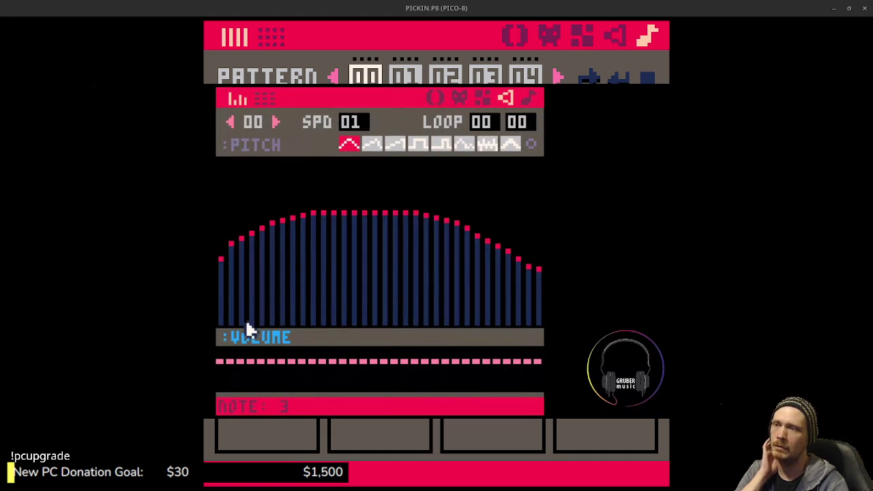
Pause the tutorial, dock it at the bottom edge, and bring back sfx 00's pitch graph
{"action": "mouse_move", "coordinate": [611, 238]}
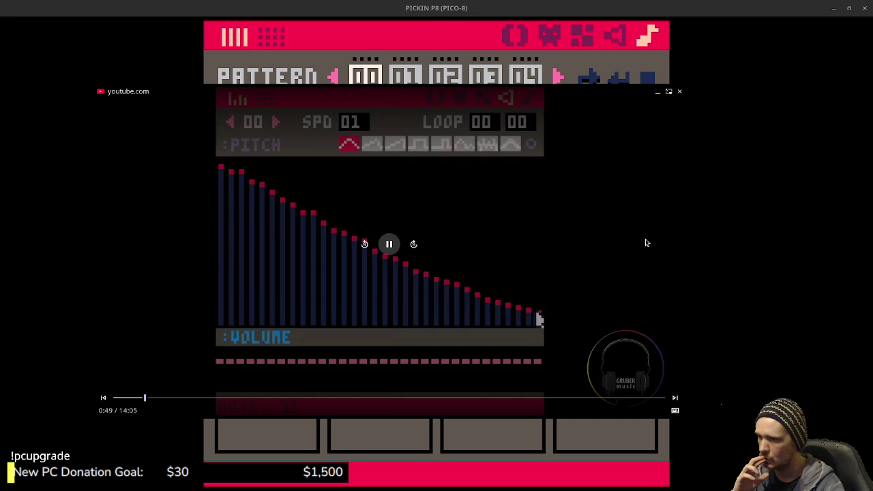
{"action": "left_click", "coordinate": [389, 243]}
{"action": "mouse_move", "coordinate": [520, 105]}
{"action": "left_mouse_down"}
{"action": "mouse_move", "coordinate": [587, 436]}
{"action": "mouse_move", "coordinate": [579, 473]}
{"action": "left_mouse_up"}
{"action": "left_click", "coordinate": [616, 36]}
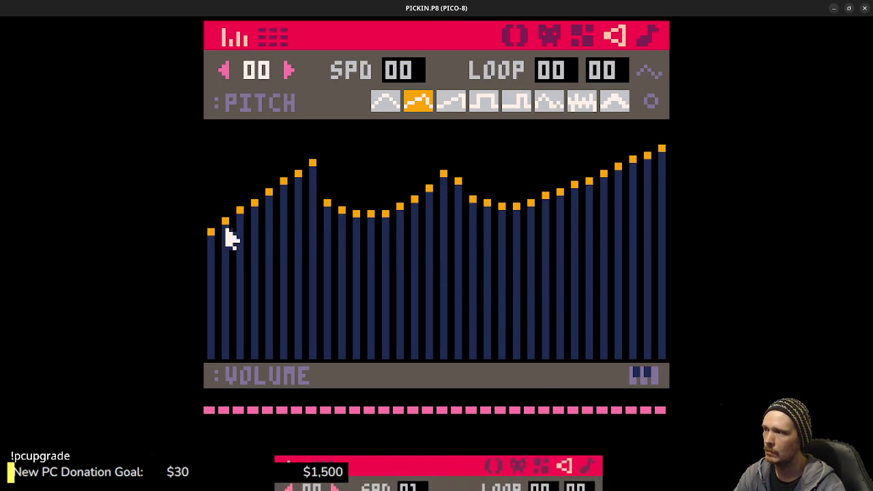
Experiment with sfx 00's early pitch bars and mute the later notes' volumes, then play it
{"action": "mouse_move", "coordinate": [210, 230]}
{"action": "left_mouse_down"}
{"action": "mouse_move", "coordinate": [240, 205]}
{"action": "mouse_move", "coordinate": [256, 205]}
{"action": "mouse_move", "coordinate": [277, 374]}
{"action": "left_mouse_up"}
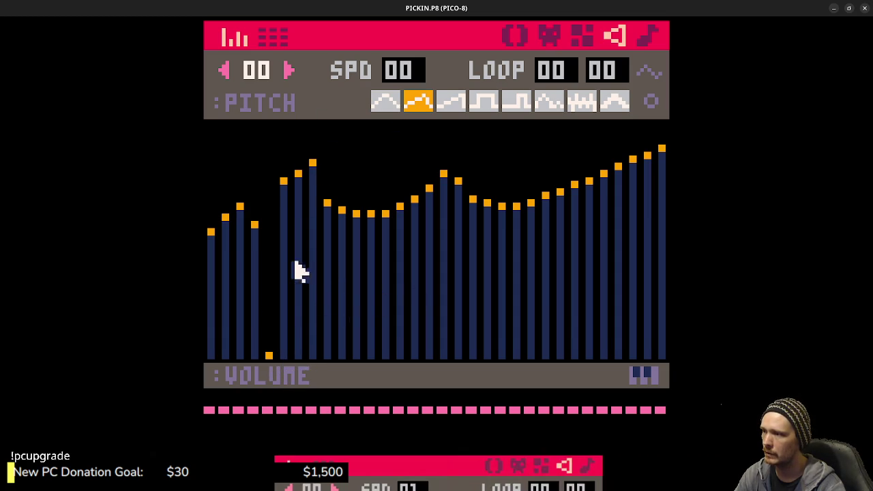
{"action": "left_click_drag", "start_coordinate": [286, 333], "coordinate": [306, 361]}
{"action": "left_click", "coordinate": [283, 361]}
{"action": "mouse_move", "coordinate": [324, 298]}
{"action": "left_mouse_down"}
{"action": "mouse_move", "coordinate": [332, 350]}
{"action": "mouse_move", "coordinate": [348, 364]}
{"action": "mouse_move", "coordinate": [653, 365]}
{"action": "mouse_move", "coordinate": [550, 362]}
{"action": "left_mouse_up"}
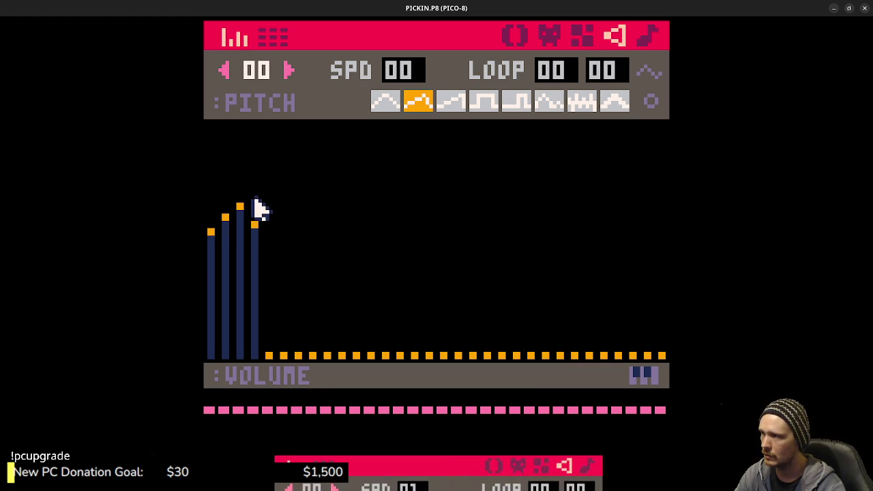
{"action": "left_click_drag", "start_coordinate": [252, 165], "coordinate": [257, 139]}
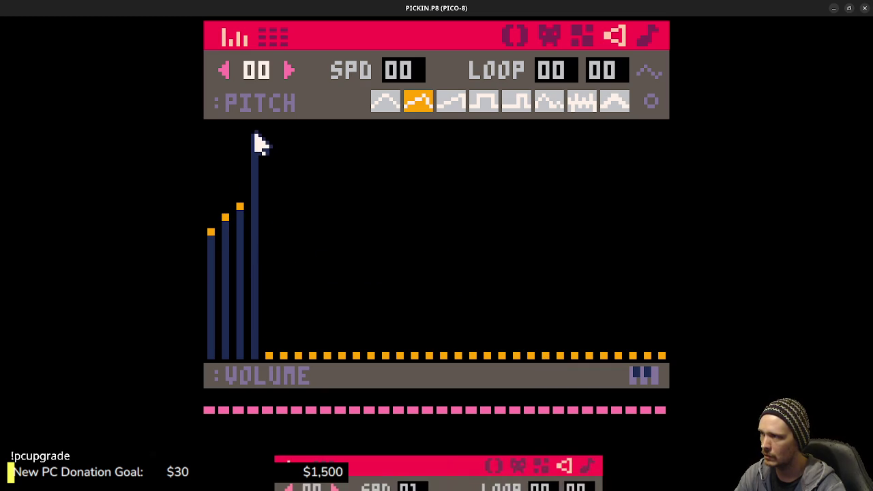
{"action": "left_click", "coordinate": [240, 188]}
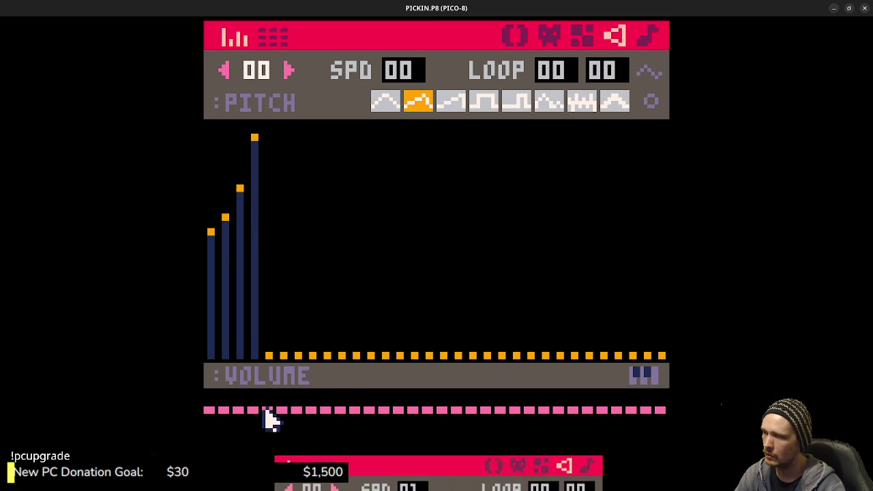
{"action": "mouse_move", "coordinate": [266, 435]}
{"action": "left_mouse_down"}
{"action": "mouse_move", "coordinate": [278, 445]}
{"action": "mouse_move", "coordinate": [660, 440]}
{"action": "mouse_move", "coordinate": [665, 447]}
{"action": "left_mouse_up"}
{"action": "key", "text": "space"}
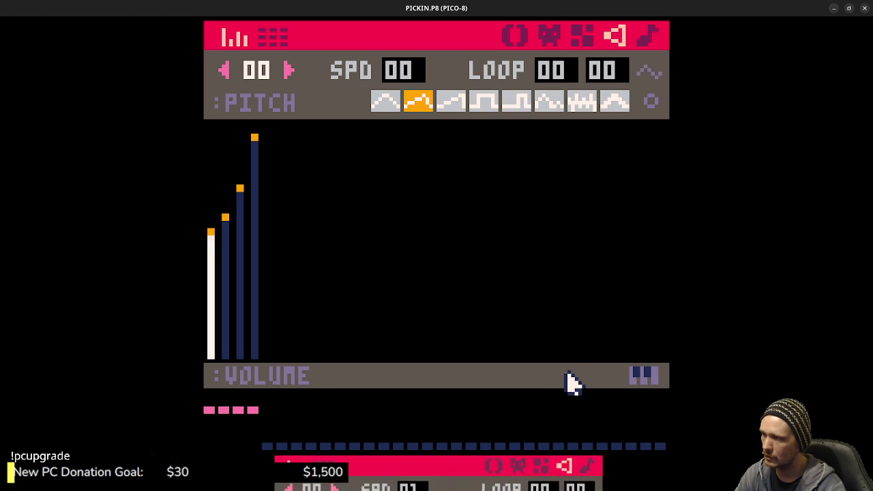
Undo the edits to restore the rising wavy curve, replay it, and bring the tutorial video back up
{"action": "key", "text": "ctrl+z"}
{"action": "key", "text": "ctrl+z"}
{"action": "key", "text": "ctrl+z"}
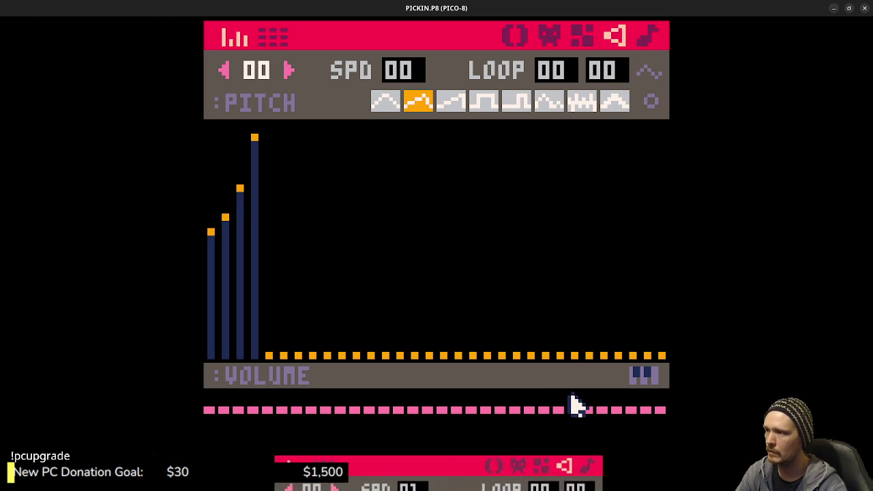
{"action": "key", "text": "ctrl+z"}
{"action": "key", "text": "ctrl+z"}
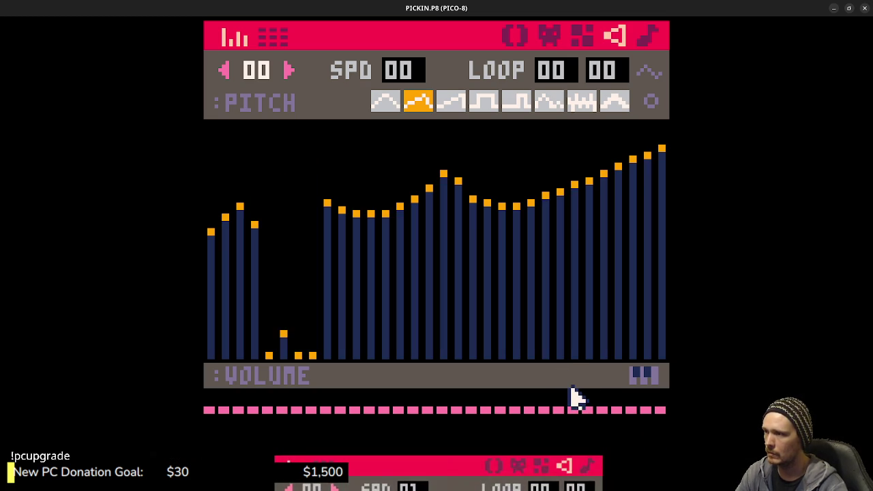
{"action": "key", "text": "ctrl+z"}
{"action": "key", "text": "ctrl+z"}
{"action": "key", "text": "ctrl+z"}
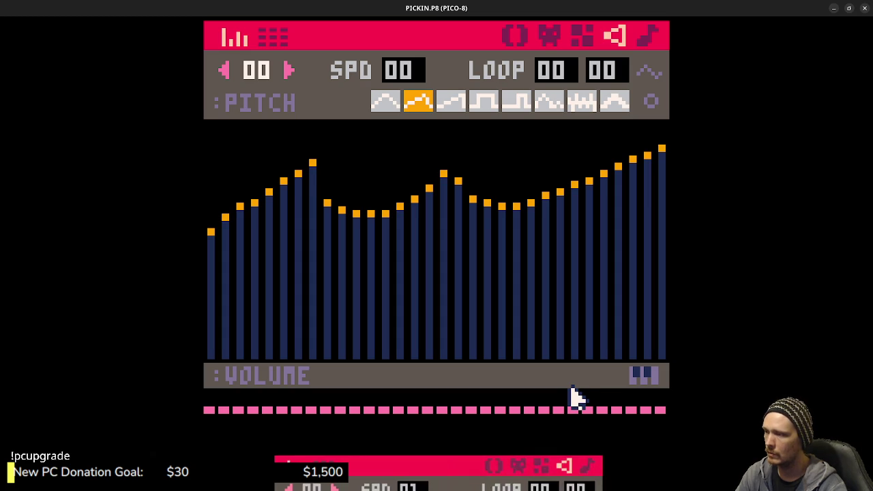
{"action": "key", "text": "space"}
{"action": "key", "text": "space"}
{"action": "mouse_move", "coordinate": [510, 437]}
{"action": "left_mouse_down"}
{"action": "mouse_move", "coordinate": [505, 307]}
{"action": "mouse_move", "coordinate": [530, 444]}
{"action": "left_mouse_up"}
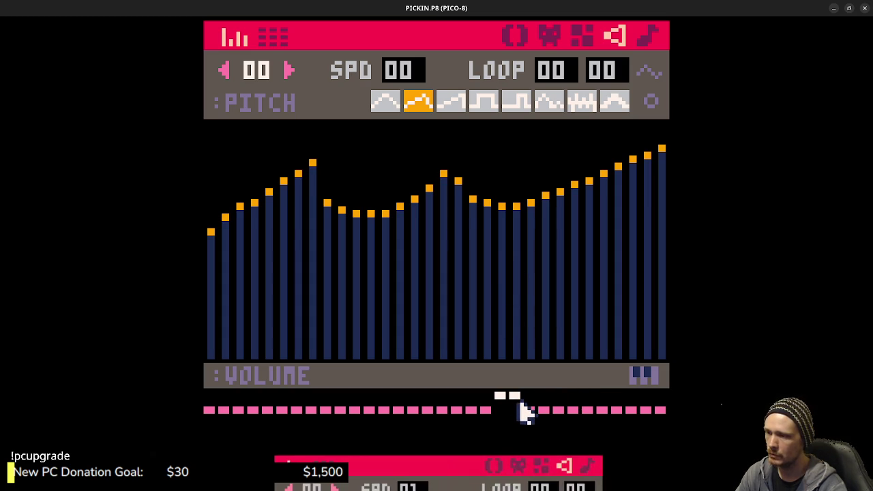
{"action": "left_click_drag", "start_coordinate": [511, 414], "coordinate": [518, 417]}
{"action": "left_click_drag", "start_coordinate": [496, 473], "coordinate": [501, 102]}
Play and pause the reference video, then move it back down out of the way
{"action": "left_click", "coordinate": [444, 241]}
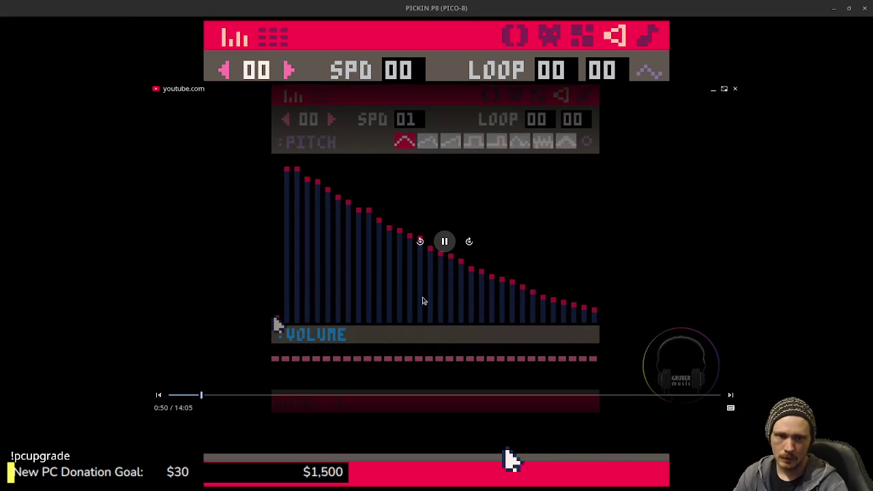
{"action": "key", "text": "space"}
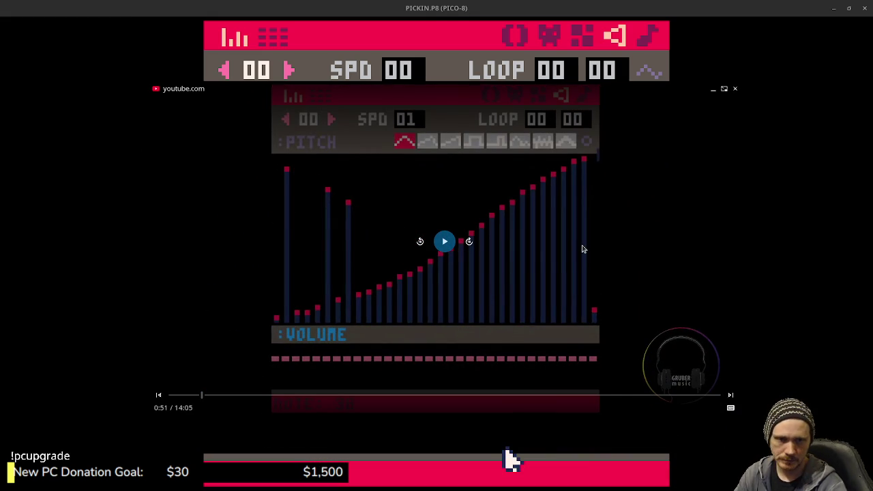
{"action": "left_click_drag", "start_coordinate": [692, 157], "coordinate": [692, 490]}
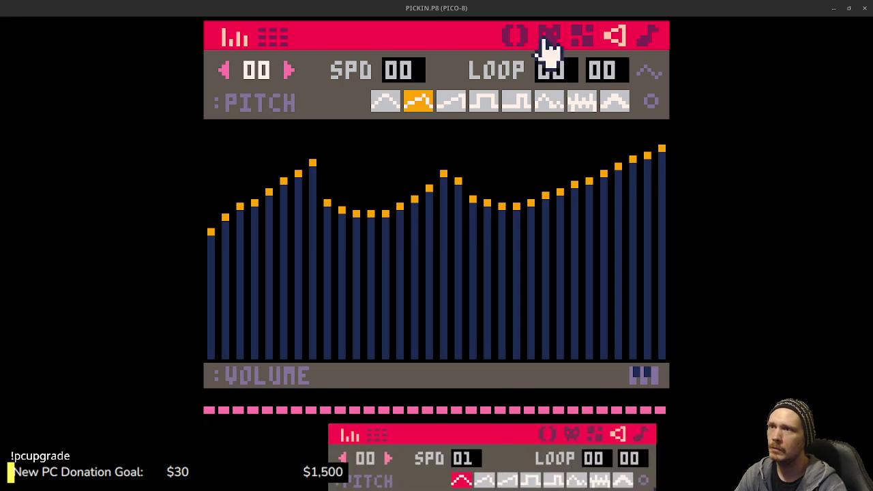
Flip through the code, sprite, map, SFX and music editors, then run the cart with Ctrl+R
{"action": "left_click", "coordinate": [517, 37]}
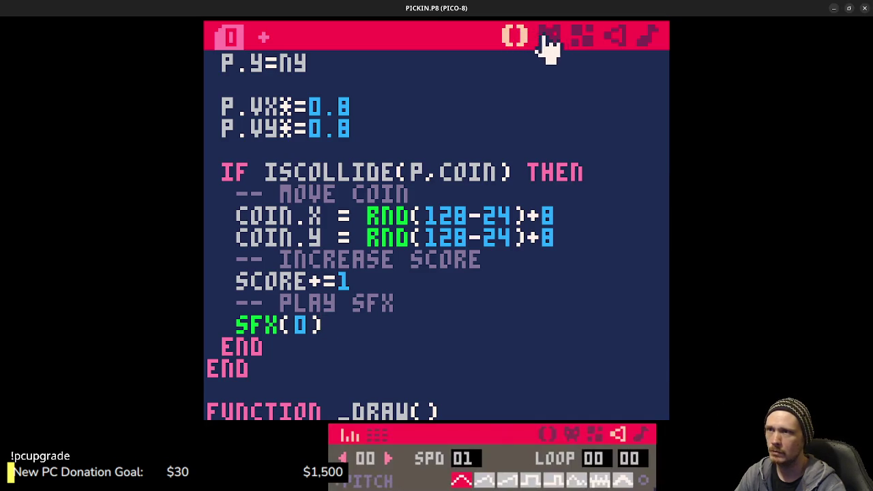
{"action": "left_click", "coordinate": [549, 40]}
{"action": "left_click", "coordinate": [581, 40]}
{"action": "left_click", "coordinate": [618, 38]}
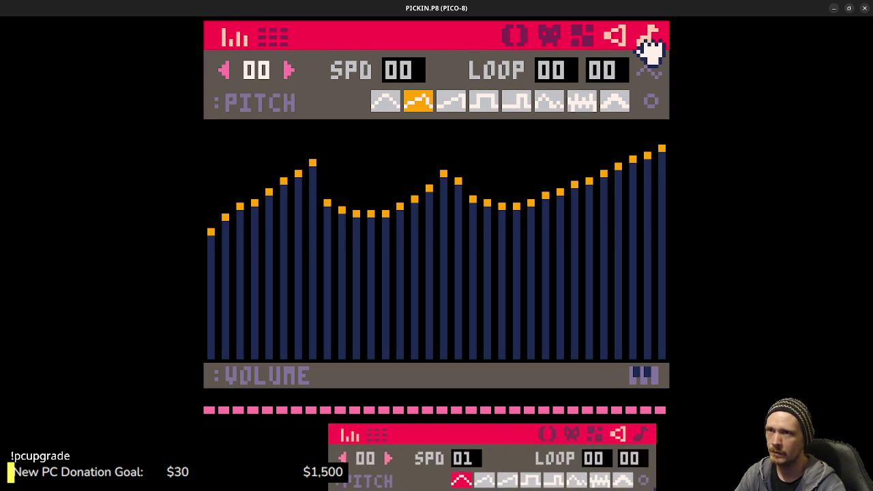
{"action": "left_click", "coordinate": [650, 39]}
{"action": "left_click", "coordinate": [582, 40]}
{"action": "left_click", "coordinate": [550, 40]}
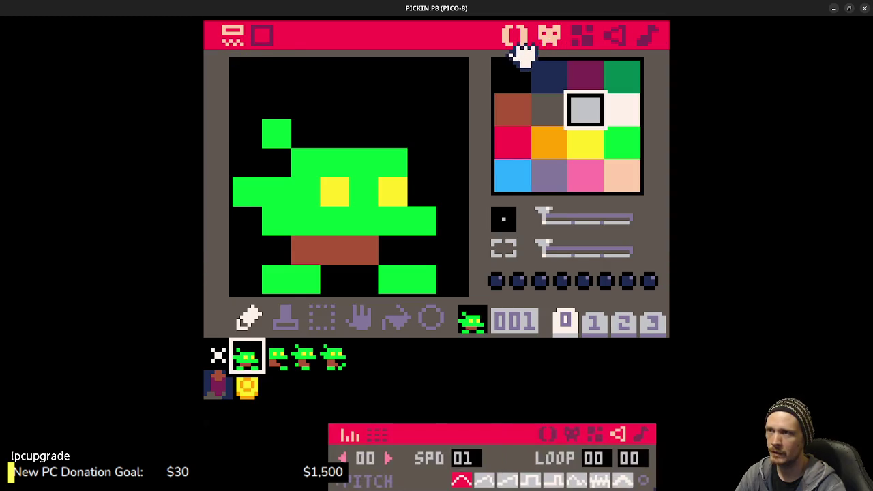
{"action": "left_click", "coordinate": [517, 42]}
{"action": "key", "text": "ctrl+r"}
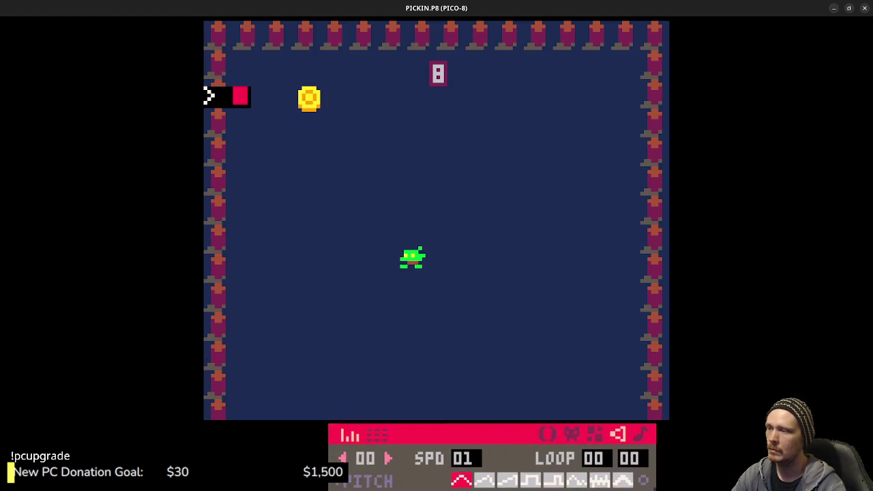
Steer the player onto the coin to raise the score to 1, then exit to the code editor
{"action": "key", "text": "Right"}
{"action": "key", "text": "Down"}
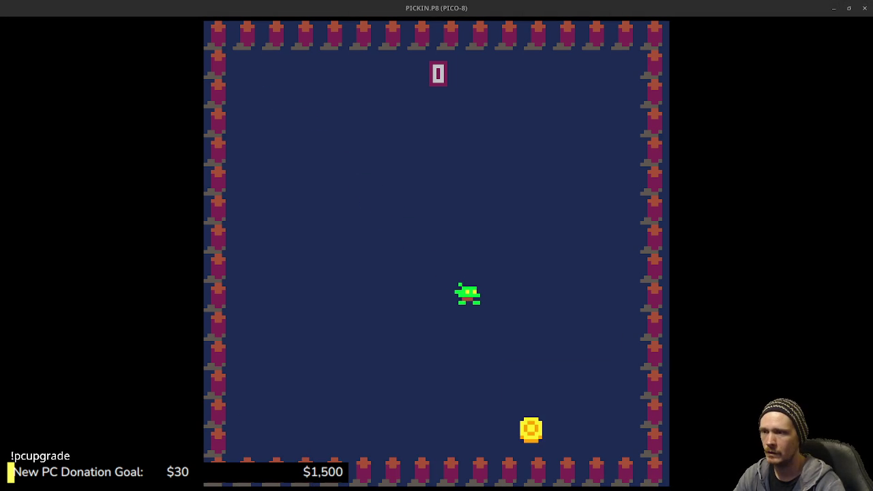
{"action": "key", "text": "Right"}
{"action": "key", "text": "Down"}
{"action": "key", "text": "Left"}
{"action": "key", "text": "Up"}
{"action": "key", "text": "Escape"}
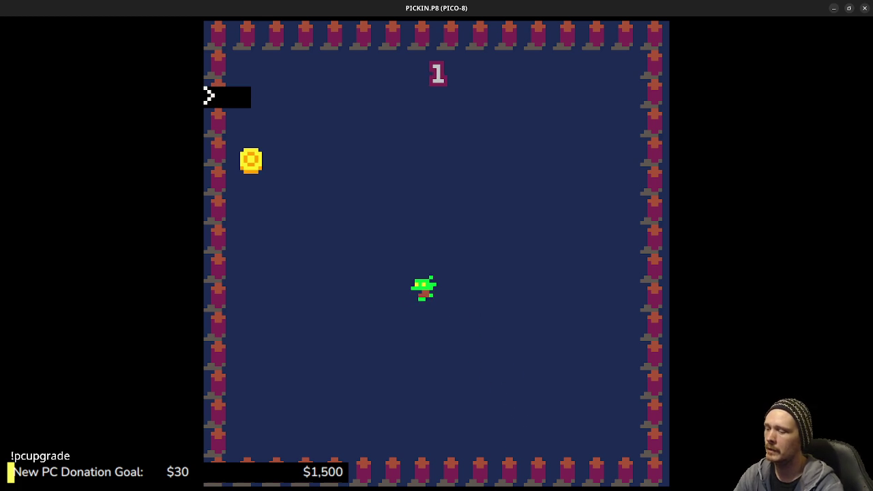
{"action": "key", "text": "Escape"}
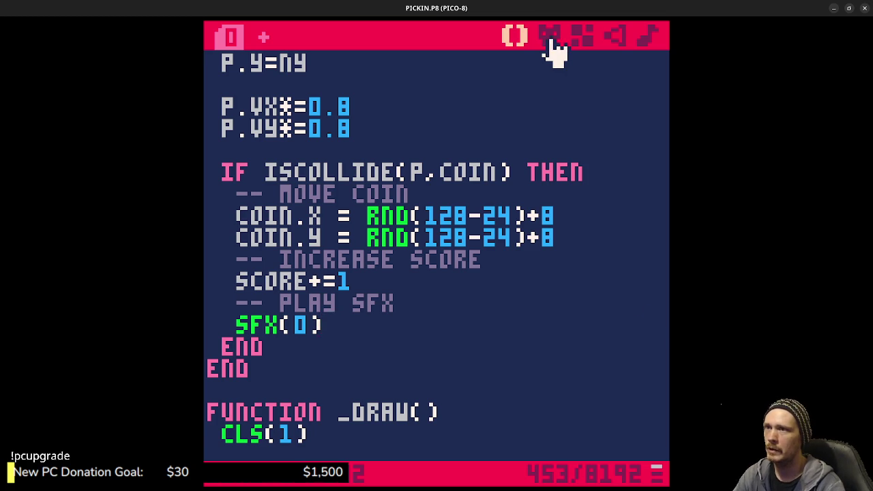
Browse sprite sheet pages 1, 3 and 0, then the map, SFX and music editors, back to code
{"action": "left_click", "coordinate": [553, 42]}
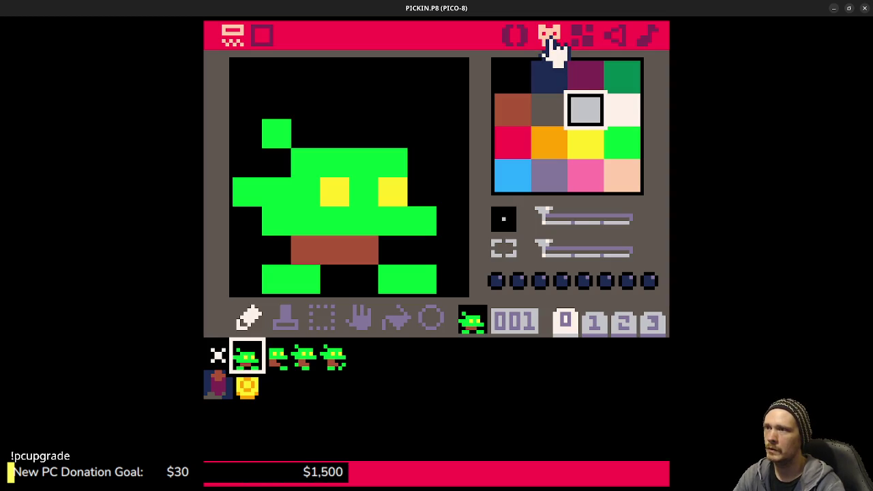
{"action": "left_click", "coordinate": [596, 323]}
{"action": "left_click", "coordinate": [648, 326]}
{"action": "left_click", "coordinate": [569, 325]}
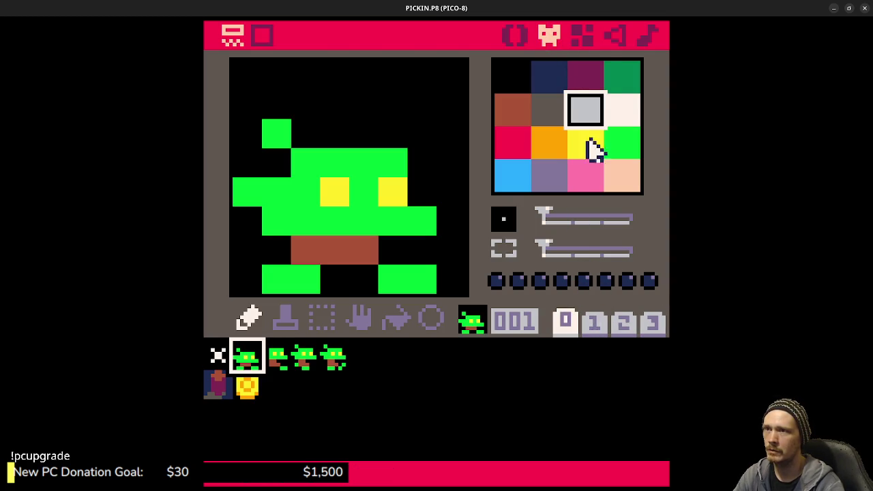
{"action": "left_click", "coordinate": [582, 35]}
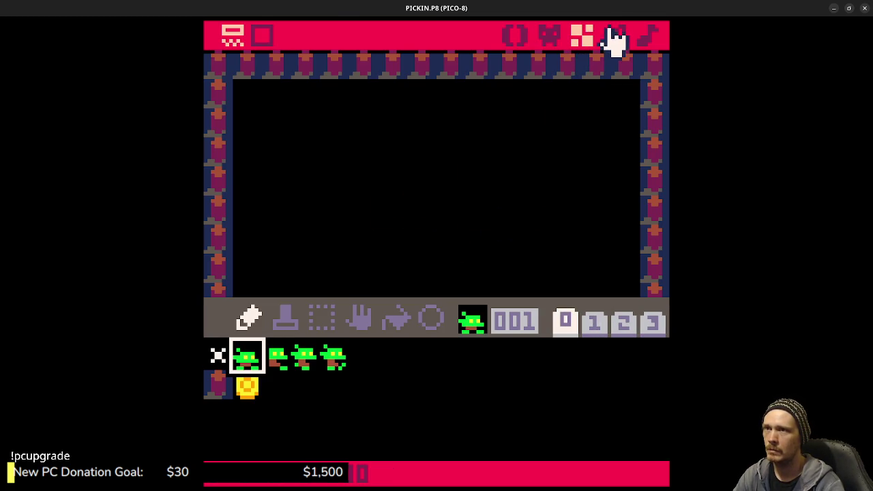
{"action": "left_click", "coordinate": [613, 38]}
{"action": "left_click", "coordinate": [652, 37]}
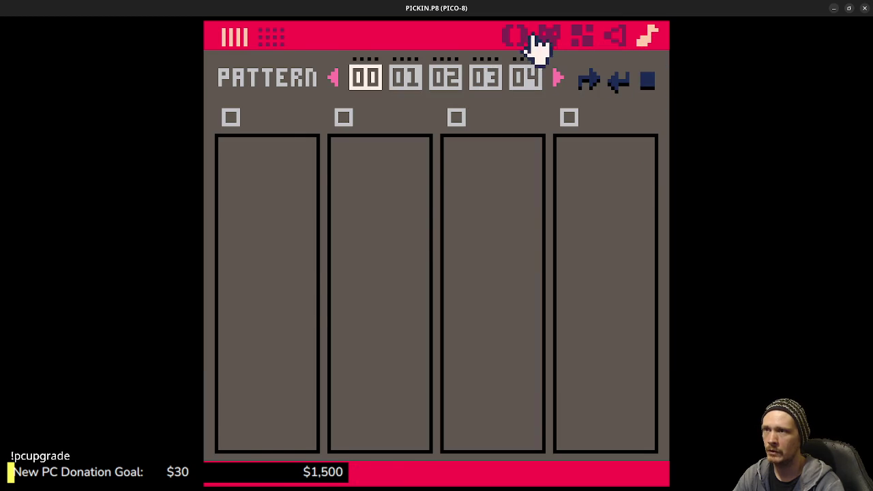
{"action": "left_click", "coordinate": [518, 37]}
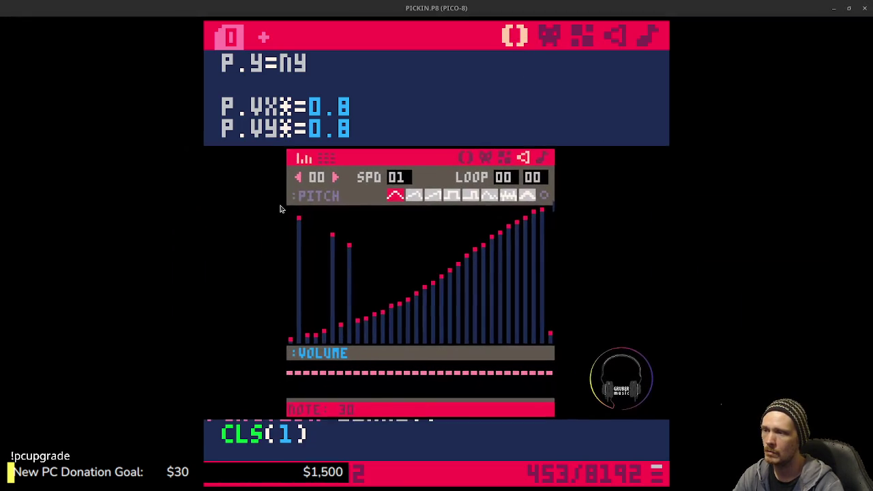
{"action": "left_click_drag", "start_coordinate": [286, 209], "coordinate": [287, 240]}
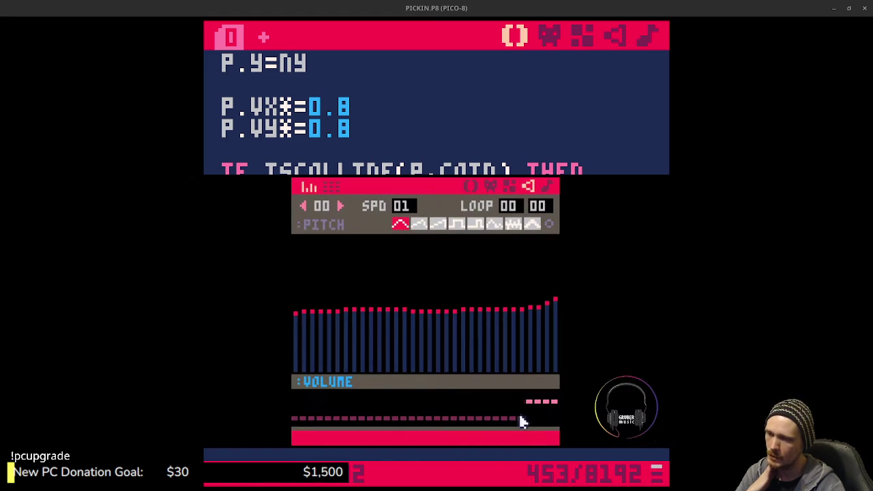
{"action": "key", "text": "space"}
{"action": "left_click_drag", "start_coordinate": [557, 396], "coordinate": [353, 397]}
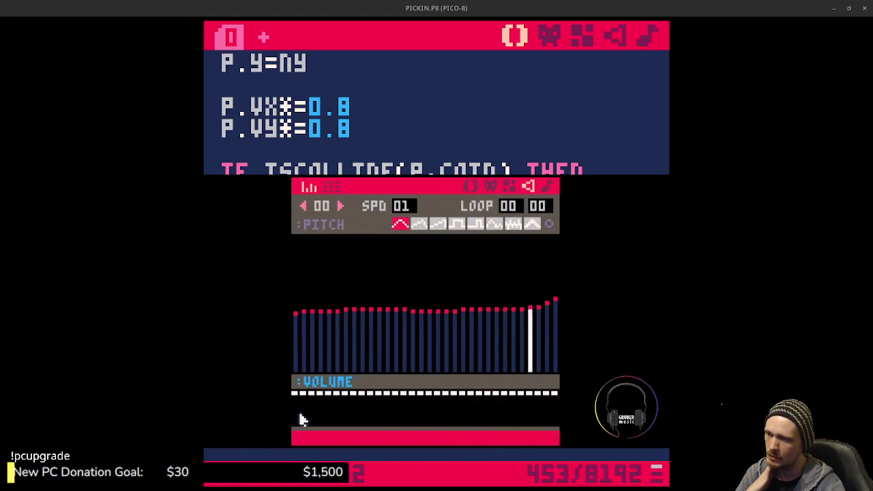
{"action": "left_click_drag", "start_coordinate": [294, 408], "coordinate": [558, 408]}
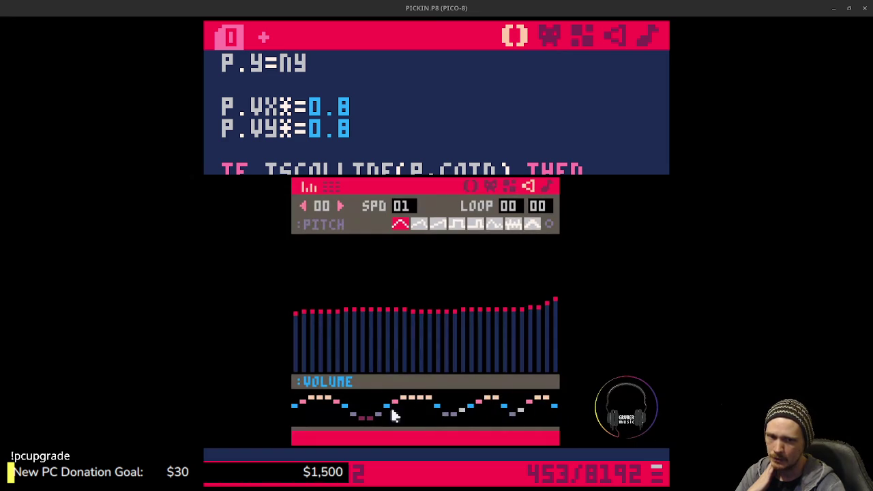
{"action": "left_click", "coordinate": [321, 404]}
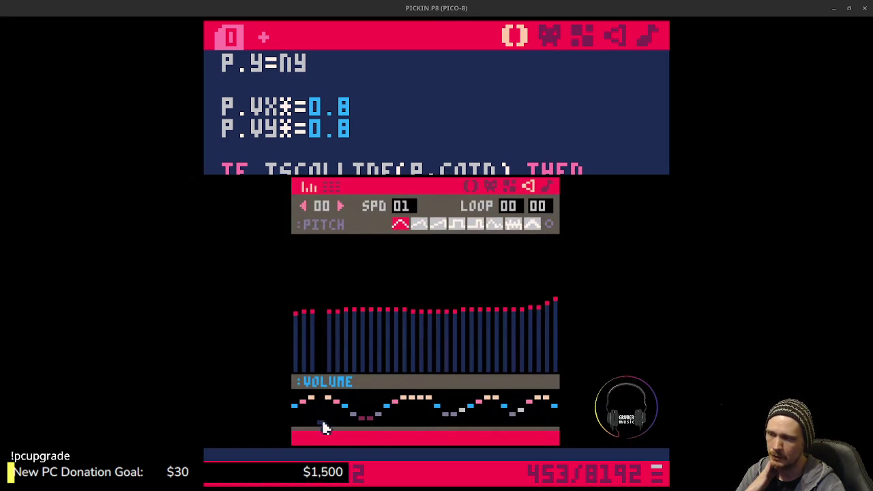
{"action": "left_click", "coordinate": [420, 423]}
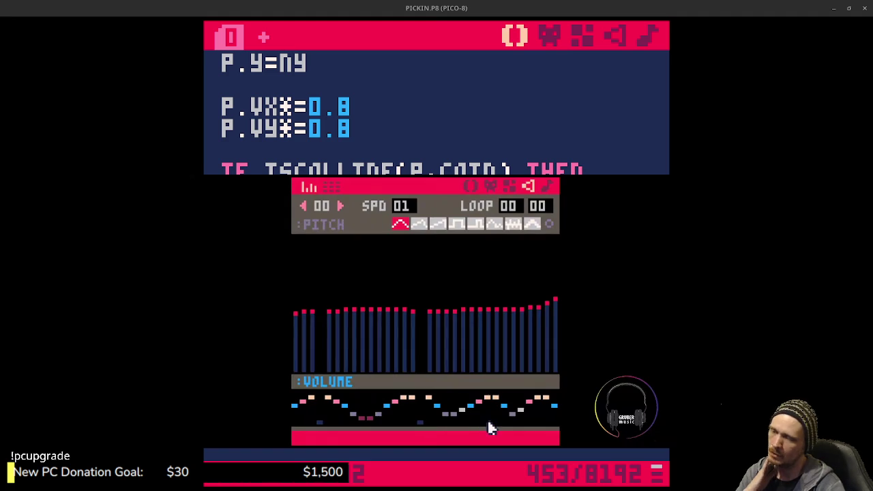
{"action": "left_click", "coordinate": [545, 422]}
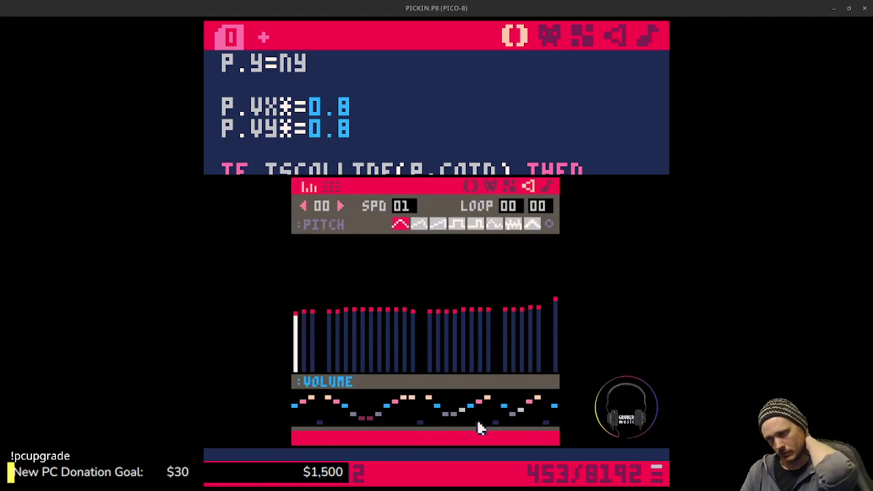
{"action": "left_click", "coordinate": [453, 422]}
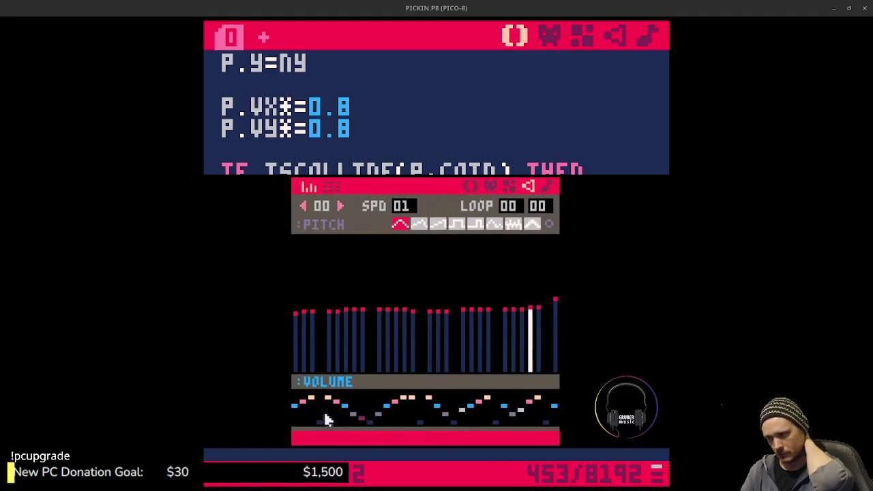
{"action": "left_click_drag", "start_coordinate": [292, 410], "coordinate": [558, 411]}
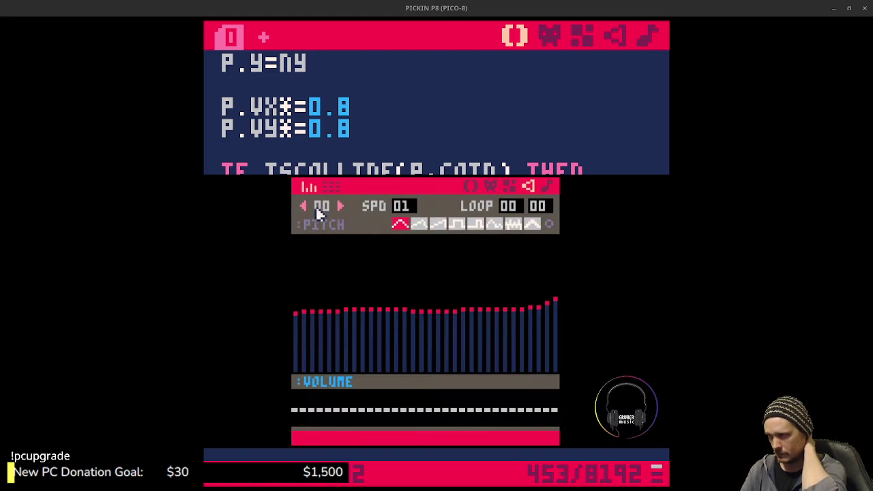
Draw a wavy 32-note pitch curve across SFX 01 and play it back
{"action": "left_click", "coordinate": [341, 208]}
{"action": "left_click", "coordinate": [305, 207]}
{"action": "left_click", "coordinate": [341, 208]}
{"action": "left_click", "coordinate": [341, 208]}
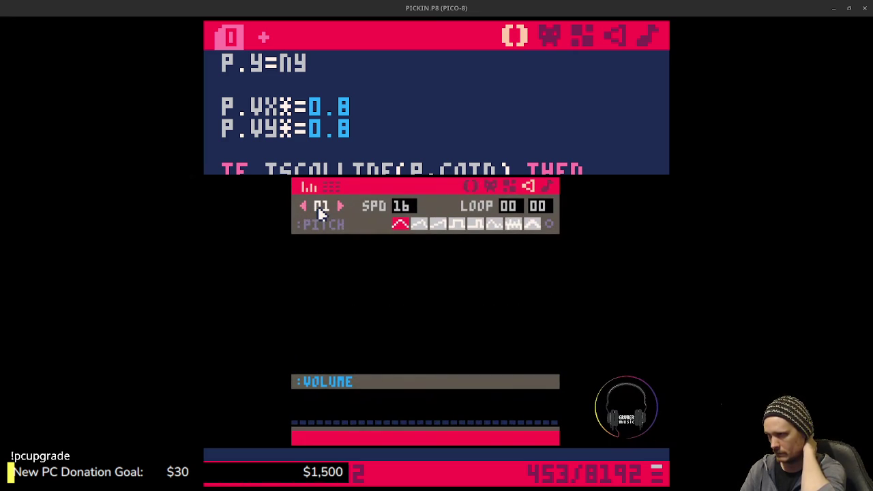
{"action": "mouse_move", "coordinate": [296, 312]}
{"action": "left_mouse_down"}
{"action": "mouse_move", "coordinate": [320, 300]}
{"action": "mouse_move", "coordinate": [556, 310]}
{"action": "left_mouse_up"}
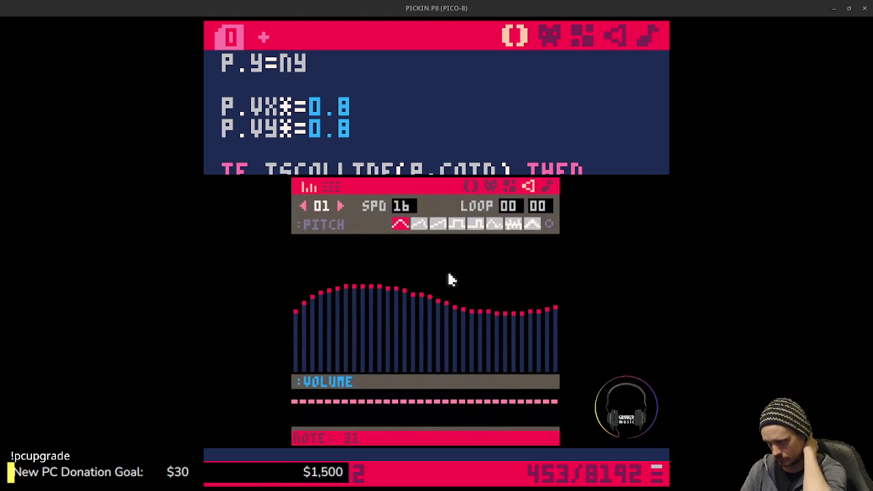
{"action": "key", "text": "space"}
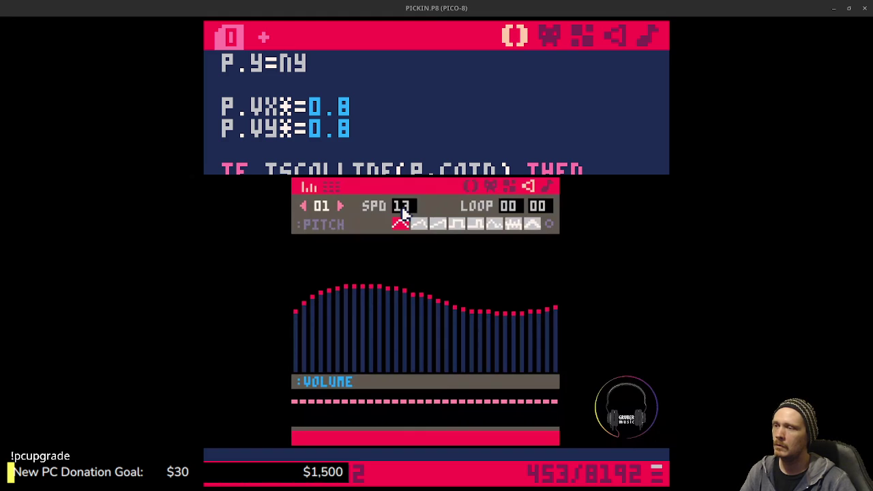
Adjust the playback speed, replaying the sound, and settle SPD at 09
{"action": "scroll", "coordinate": [401, 212], "scroll_direction": "down", "scroll_amount": 3}
{"action": "key", "text": "space"}
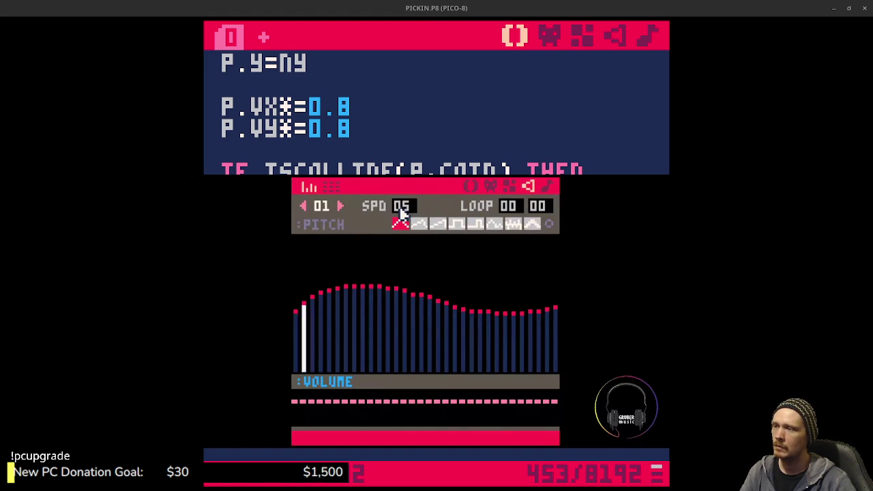
{"action": "scroll", "coordinate": [401, 211], "scroll_direction": "down", "scroll_amount": 3}
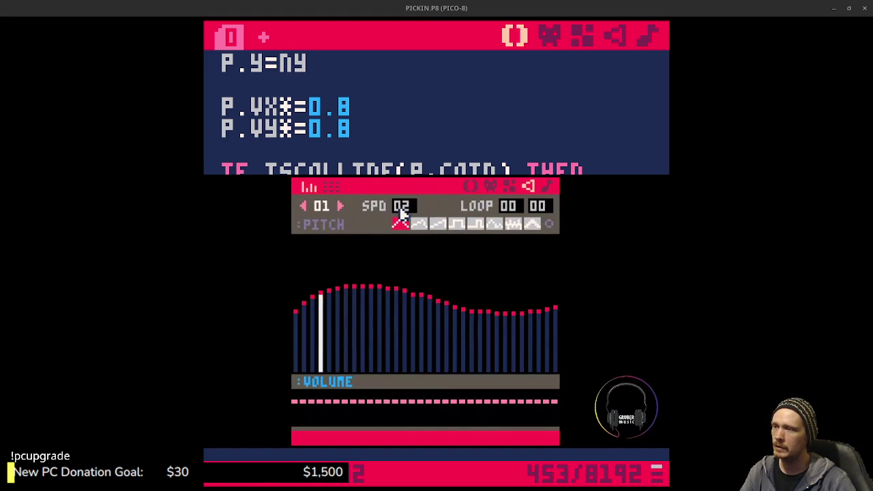
{"action": "scroll", "coordinate": [401, 212], "scroll_direction": "up", "scroll_amount": 6}
{"action": "scroll", "coordinate": [401, 211], "scroll_direction": "up", "scroll_amount": 1}
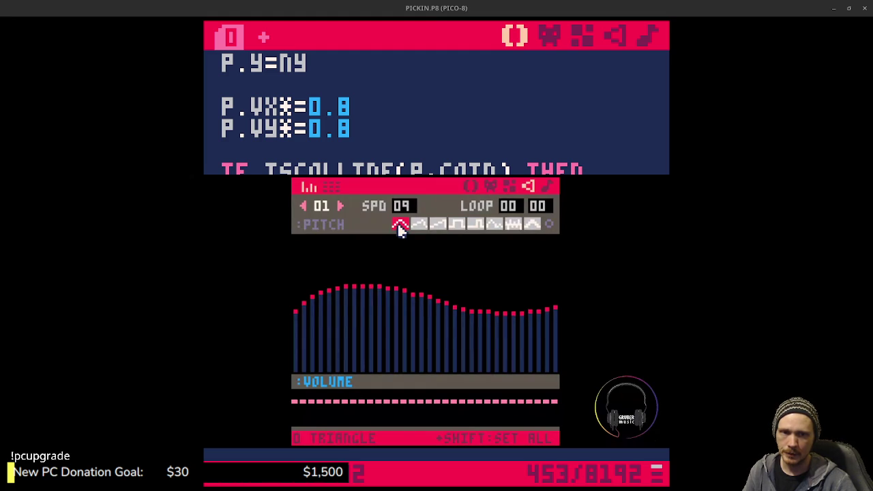
Cycle all notes through the instruments, ending on tilted saw, and play the result
{"action": "left_click", "coordinate": [438, 225], "text": "shift"}
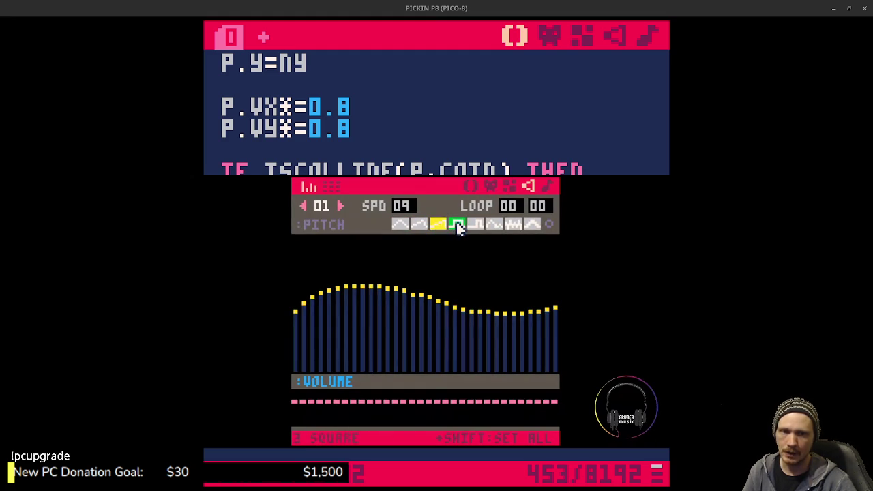
{"action": "left_click", "coordinate": [457, 225], "text": "shift"}
{"action": "left_click", "coordinate": [476, 226], "text": "shift"}
{"action": "left_click", "coordinate": [513, 225], "text": "shift"}
{"action": "left_click", "coordinate": [531, 227], "text": "shift"}
{"action": "left_click", "coordinate": [513, 225], "text": "shift"}
{"action": "left_click", "coordinate": [476, 225], "text": "shift"}
{"action": "left_click", "coordinate": [457, 225], "text": "shift"}
{"action": "left_click", "coordinate": [419, 226], "text": "shift"}
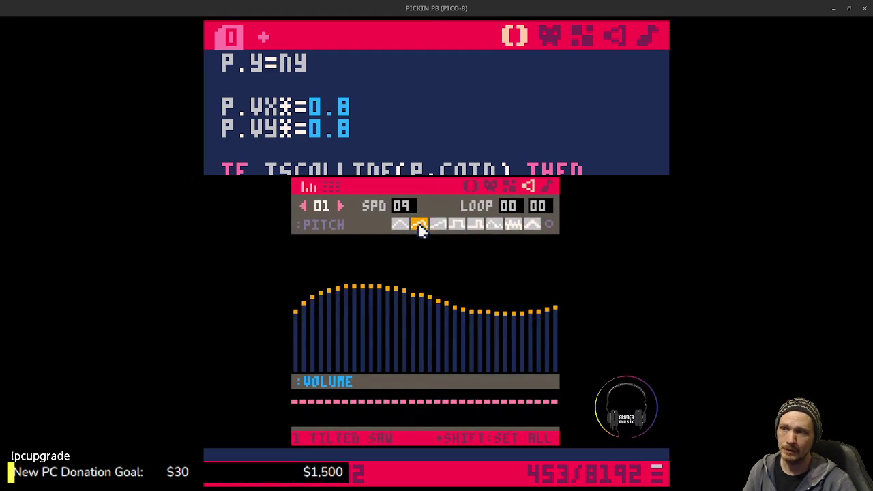
{"action": "key", "text": "space"}
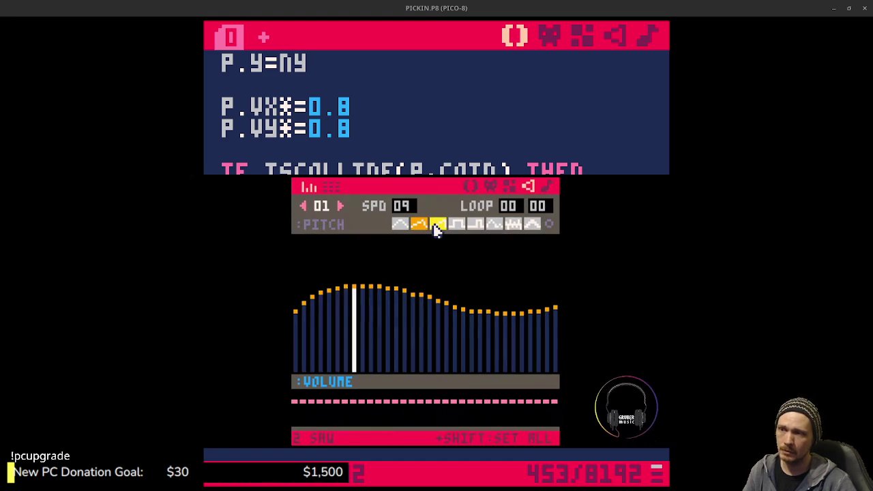
Try saw, square, pulse, organ, noise and phaser on every note, then revert to triangle
{"action": "left_click", "coordinate": [436, 226], "text": "shift"}
{"action": "left_click", "coordinate": [455, 227], "text": "shift"}
{"action": "left_click", "coordinate": [476, 227], "text": "shift"}
{"action": "left_click", "coordinate": [494, 226], "text": "shift"}
{"action": "left_click", "coordinate": [511, 226], "text": "shift"}
{"action": "left_click", "coordinate": [528, 226], "text": "shift"}
{"action": "left_click", "coordinate": [403, 226], "text": "shift"}
Redraw individual notes as tilted saw, noise and square notes at new pitches
{"action": "left_click", "coordinate": [419, 227]}
{"action": "left_click", "coordinate": [488, 294]}
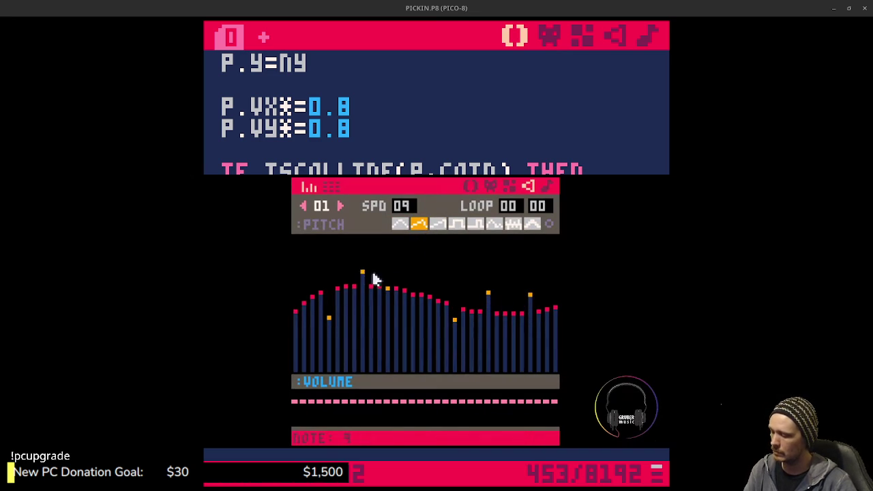
{"action": "left_click", "coordinate": [513, 268]}
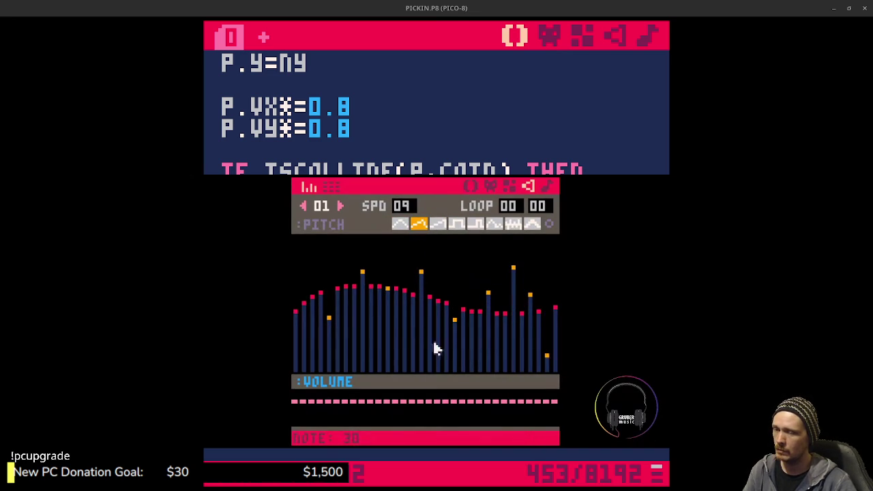
{"action": "left_click", "coordinate": [512, 223]}
{"action": "left_click_drag", "start_coordinate": [337, 330], "coordinate": [353, 327]}
{"action": "left_click", "coordinate": [456, 224]}
{"action": "mouse_move", "coordinate": [421, 301]}
{"action": "left_mouse_down"}
{"action": "mouse_move", "coordinate": [464, 308]}
{"action": "mouse_move", "coordinate": [539, 287]}
{"action": "left_mouse_up"}
Redraw middle and left notes with phaser and several others with saw
{"action": "left_click", "coordinate": [532, 224]}
{"action": "left_click_drag", "start_coordinate": [388, 274], "coordinate": [413, 287]}
{"action": "left_click_drag", "start_coordinate": [312, 307], "coordinate": [298, 321]}
{"action": "left_click", "coordinate": [437, 223]}
{"action": "mouse_move", "coordinate": [387, 328]}
{"action": "left_mouse_down"}
{"action": "mouse_move", "coordinate": [438, 337]}
{"action": "mouse_move", "coordinate": [463, 306]}
{"action": "left_mouse_up"}
{"action": "left_click_drag", "start_coordinate": [513, 293], "coordinate": [539, 282]}
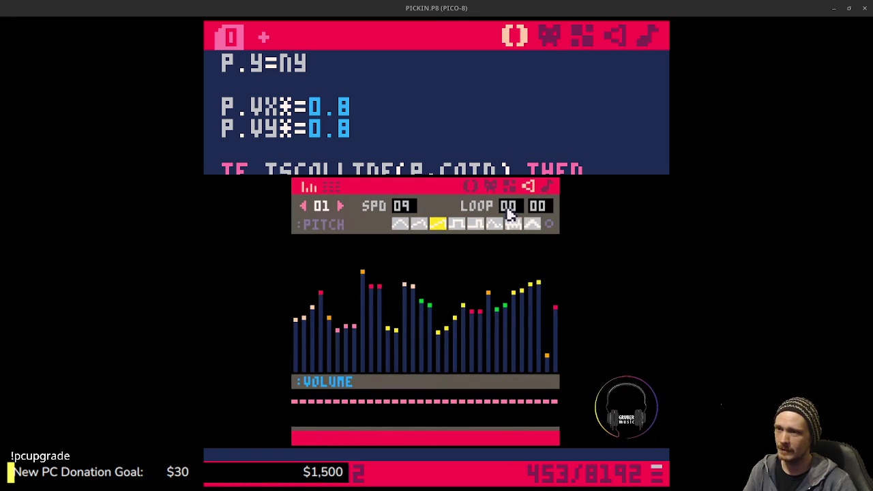
Experiment with loop values, then zero every note's volume, leaving loop 00–00 and speed 08
{"action": "scroll", "coordinate": [538, 206], "scroll_direction": "up", "scroll_amount": 8}
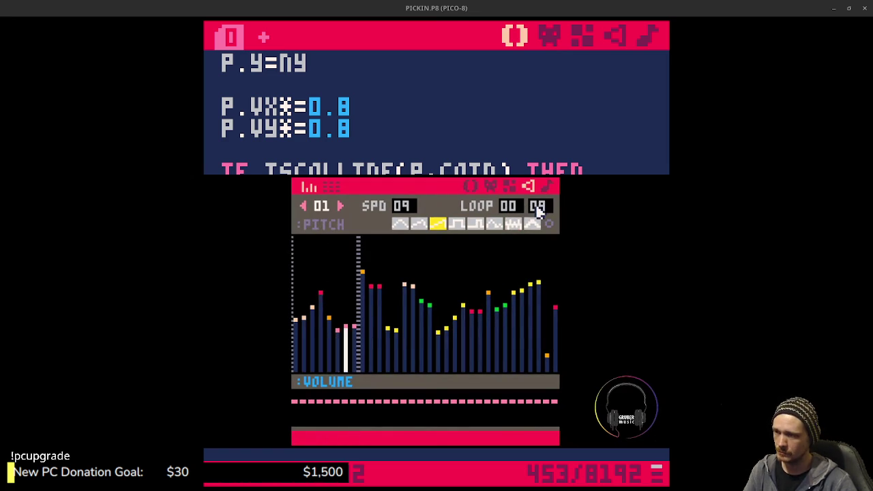
{"action": "scroll", "coordinate": [538, 211], "scroll_direction": "down", "scroll_amount": 1}
{"action": "scroll", "coordinate": [538, 208], "scroll_direction": "up", "scroll_amount": 13}
{"action": "scroll", "coordinate": [509, 206], "scroll_direction": "up", "scroll_amount": 12}
{"action": "scroll", "coordinate": [537, 207], "scroll_direction": "up", "scroll_amount": 4}
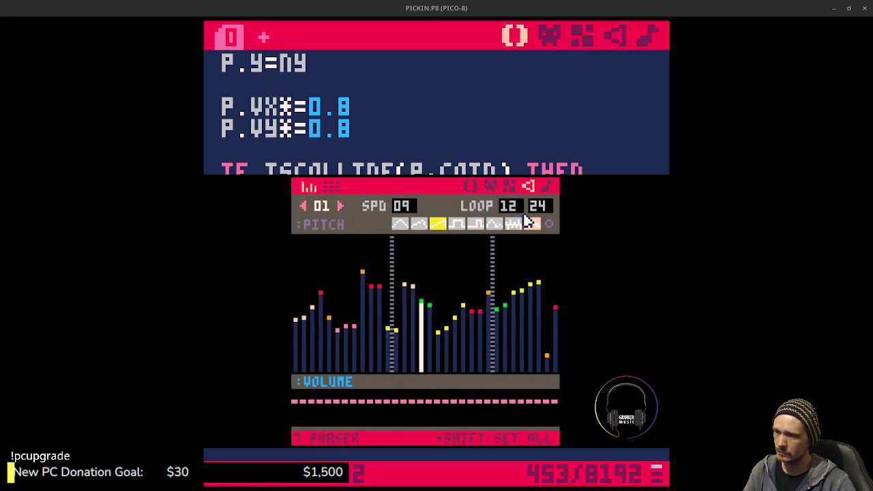
{"action": "scroll", "coordinate": [402, 213], "scroll_direction": "down", "scroll_amount": 1}
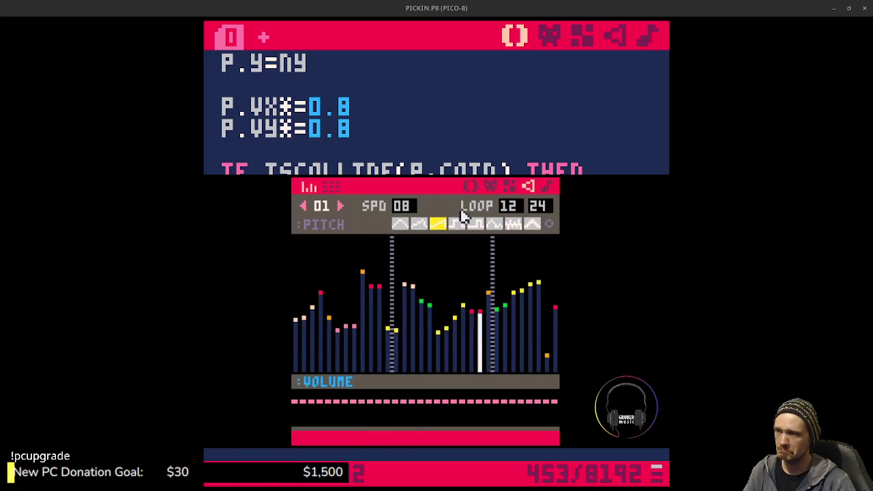
{"action": "scroll", "coordinate": [538, 211], "scroll_direction": "down", "scroll_amount": 20}
{"action": "scroll", "coordinate": [538, 214], "scroll_direction": "down", "scroll_amount": 4}
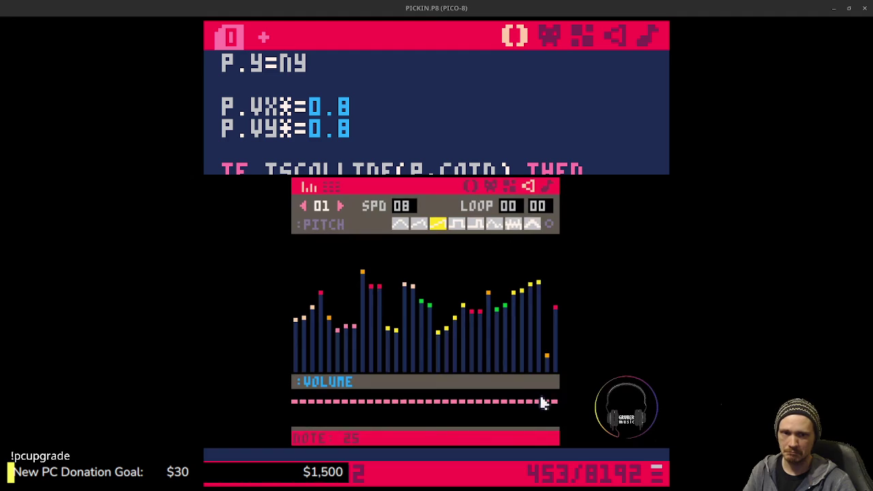
{"action": "left_click_drag", "start_coordinate": [553, 419], "coordinate": [296, 425]}
{"action": "left_click", "coordinate": [531, 225]}
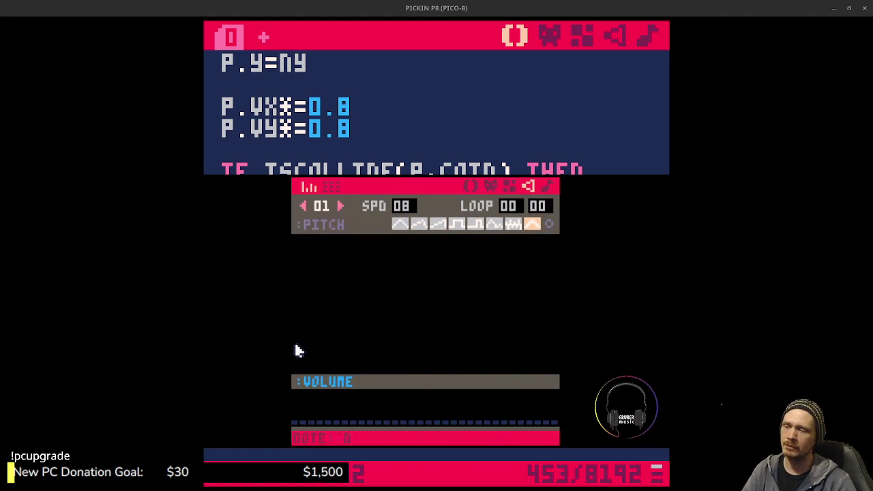
Draw a rising eight-note run, play it, and set the speed to 02
{"action": "mouse_move", "coordinate": [299, 350]}
{"action": "left_mouse_down"}
{"action": "mouse_move", "coordinate": [337, 332]}
{"action": "mouse_move", "coordinate": [348, 311]}
{"action": "left_mouse_up"}
{"action": "key", "text": "space"}
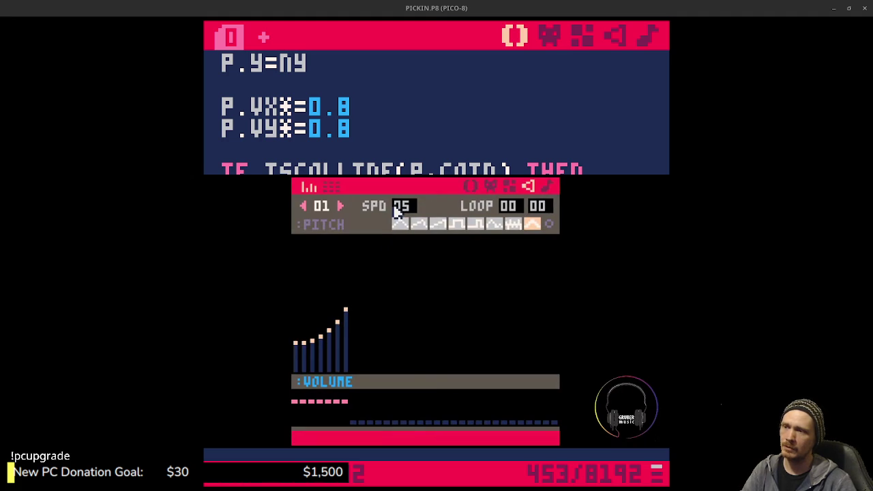
{"action": "left_click", "coordinate": [397, 209]}
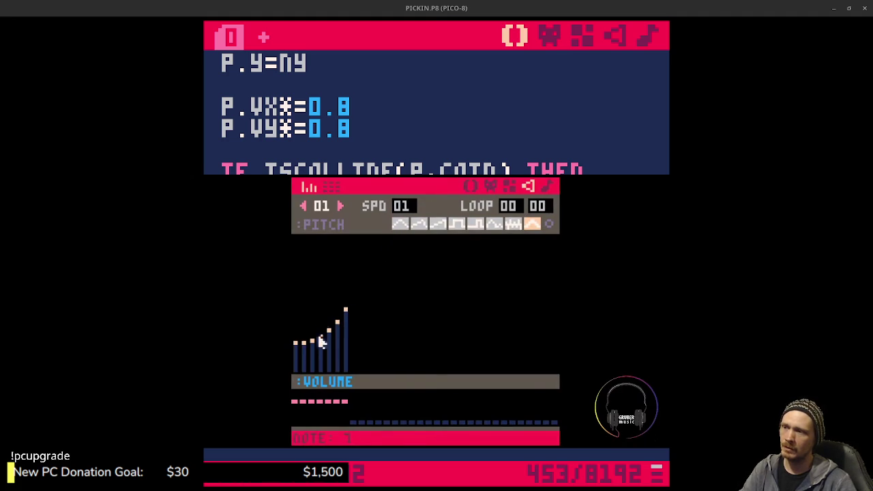
{"action": "mouse_move", "coordinate": [329, 351]}
{"action": "left_mouse_down"}
{"action": "mouse_move", "coordinate": [357, 325]}
{"action": "mouse_move", "coordinate": [354, 305]}
{"action": "mouse_move", "coordinate": [294, 343]}
{"action": "left_mouse_up"}
{"action": "left_click", "coordinate": [401, 207]}
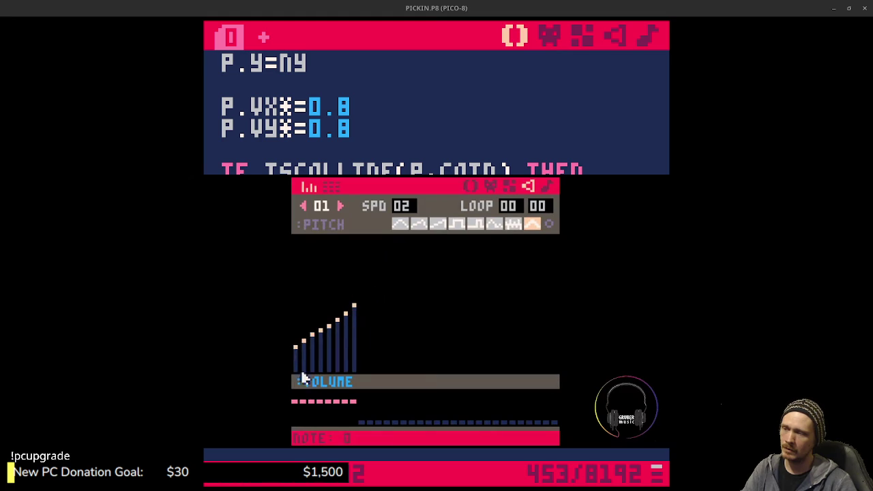
Smooth the notes into a rising ramp, fade volume from 5 to 1, and make them triangle
{"action": "left_click_drag", "start_coordinate": [332, 415], "coordinate": [355, 404]}
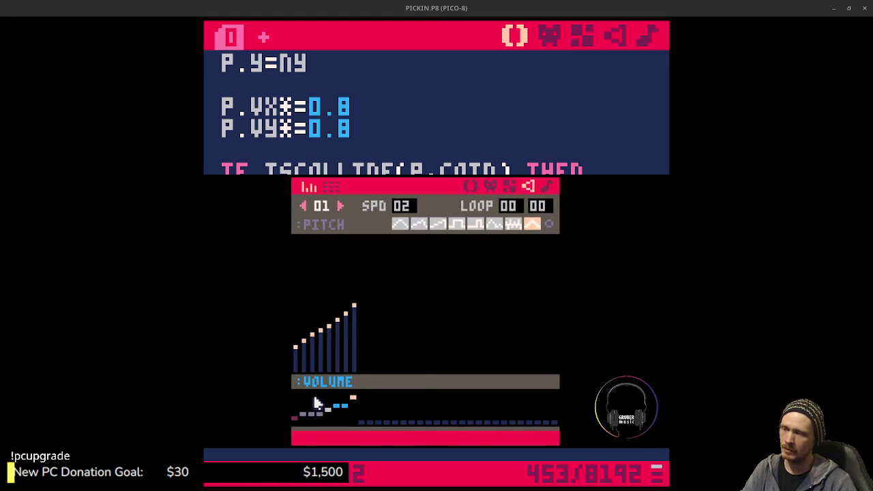
{"action": "mouse_move", "coordinate": [318, 361]}
{"action": "left_mouse_down"}
{"action": "mouse_move", "coordinate": [352, 337]}
{"action": "mouse_move", "coordinate": [298, 359]}
{"action": "left_mouse_up"}
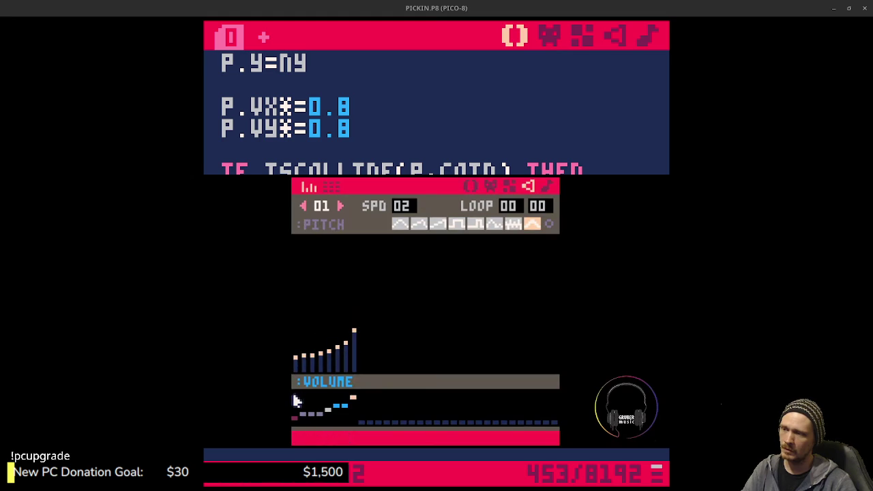
{"action": "left_click_drag", "start_coordinate": [292, 396], "coordinate": [327, 410]}
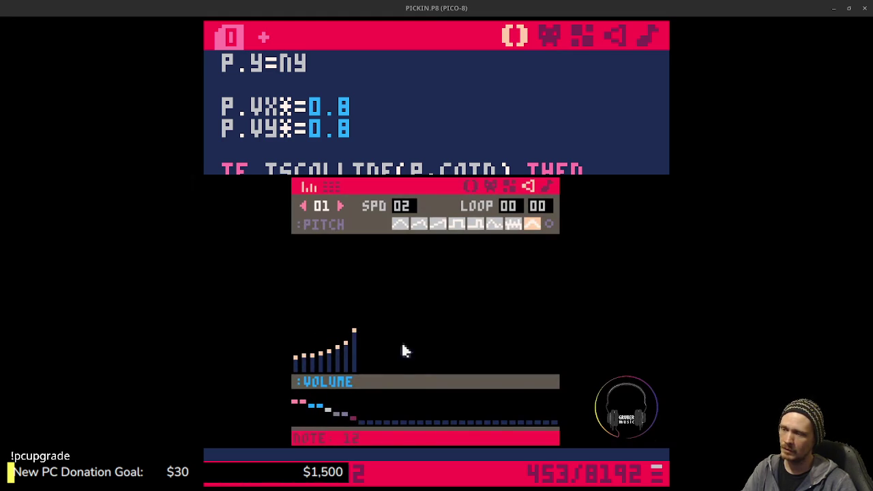
{"action": "left_click", "coordinate": [401, 226], "text": "shift"}
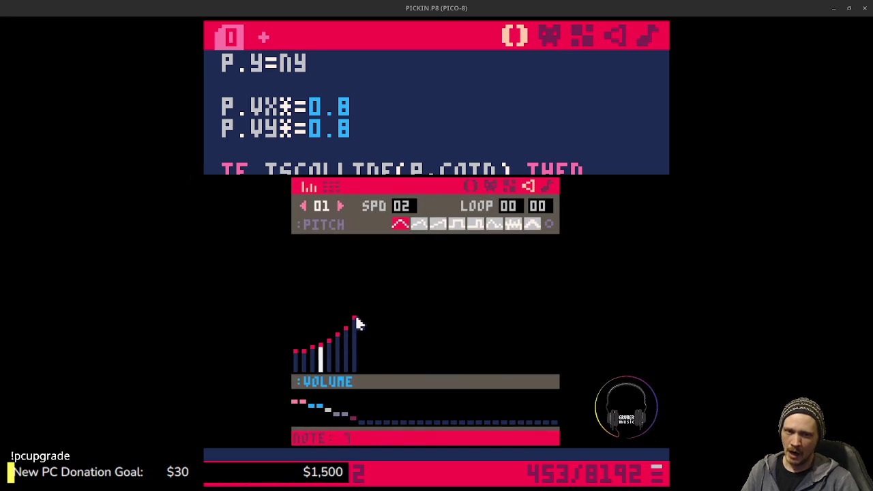
{"action": "left_click", "coordinate": [298, 357]}
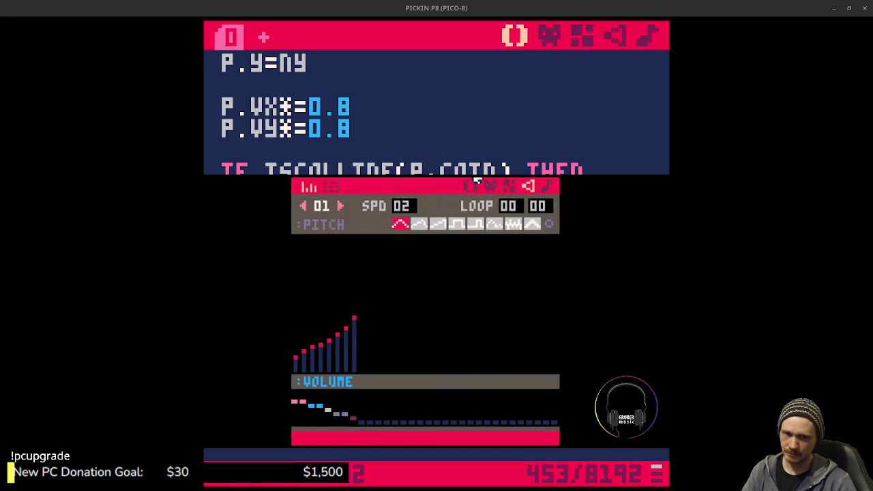
Check the notes F0 to C#2 in the tracker list, then return to the pitch graph
{"action": "key", "text": "Tab"}
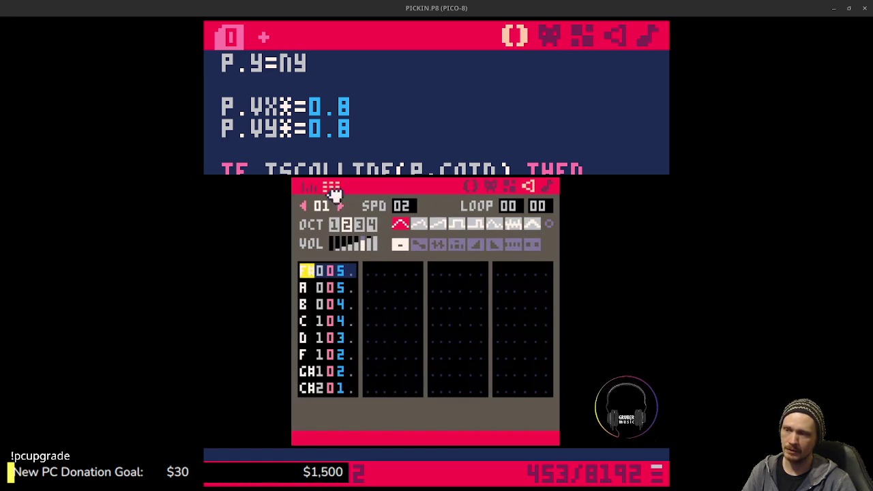
{"action": "left_click", "coordinate": [308, 188]}
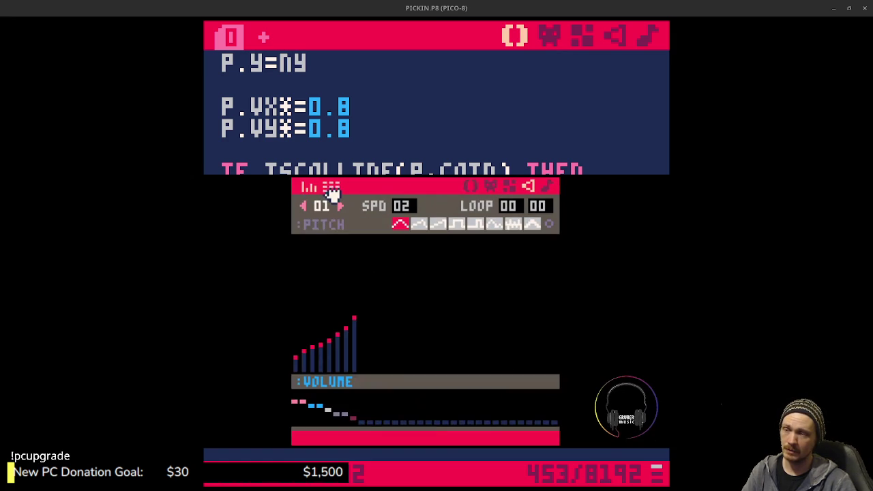
{"action": "left_click", "coordinate": [332, 189]}
{"action": "left_click", "coordinate": [309, 188]}
{"action": "left_click", "coordinate": [332, 191]}
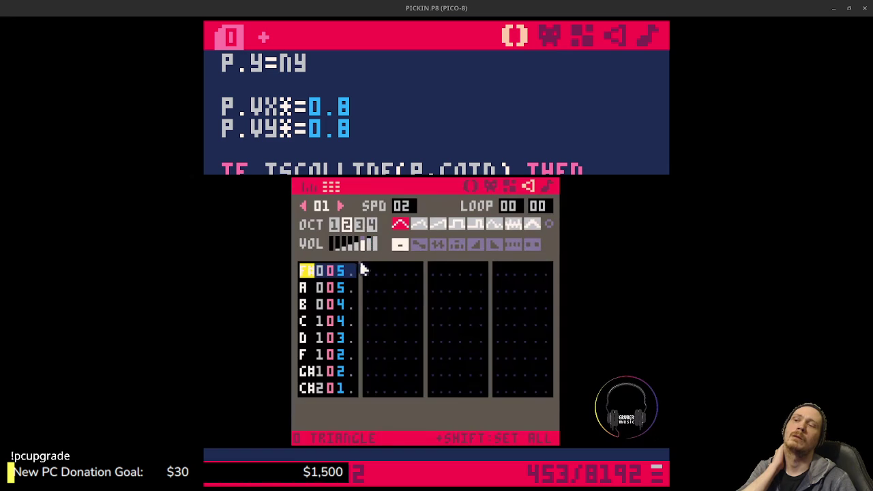
{"action": "key", "text": "Tab"}
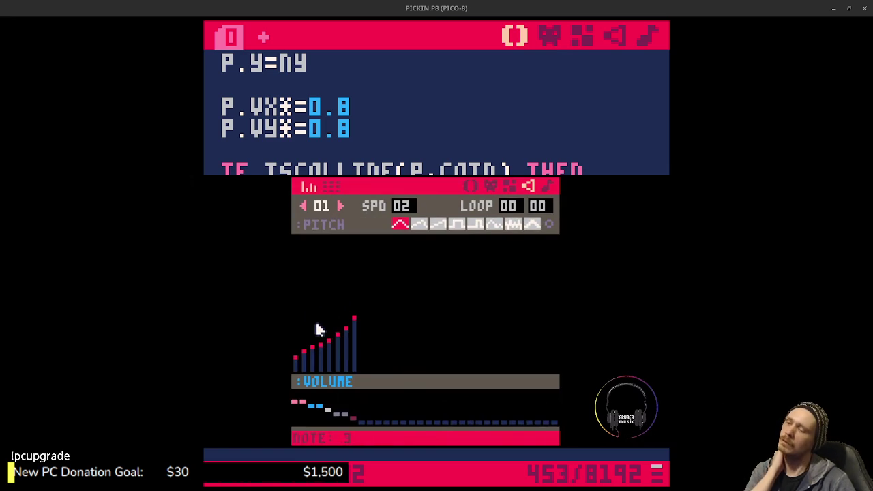